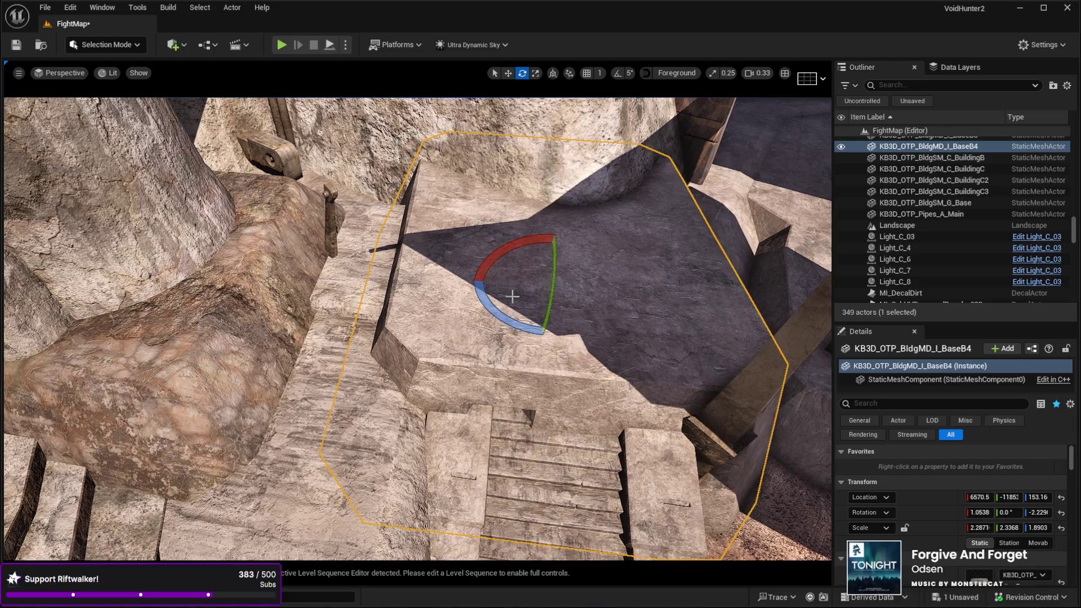
Step: Slide the BaseB4 stone block left, lower it, and enlarge its X/Y footprint
left_click_drag(581, 290, 535, 288)
left_click_drag(495, 246, 492, 259)
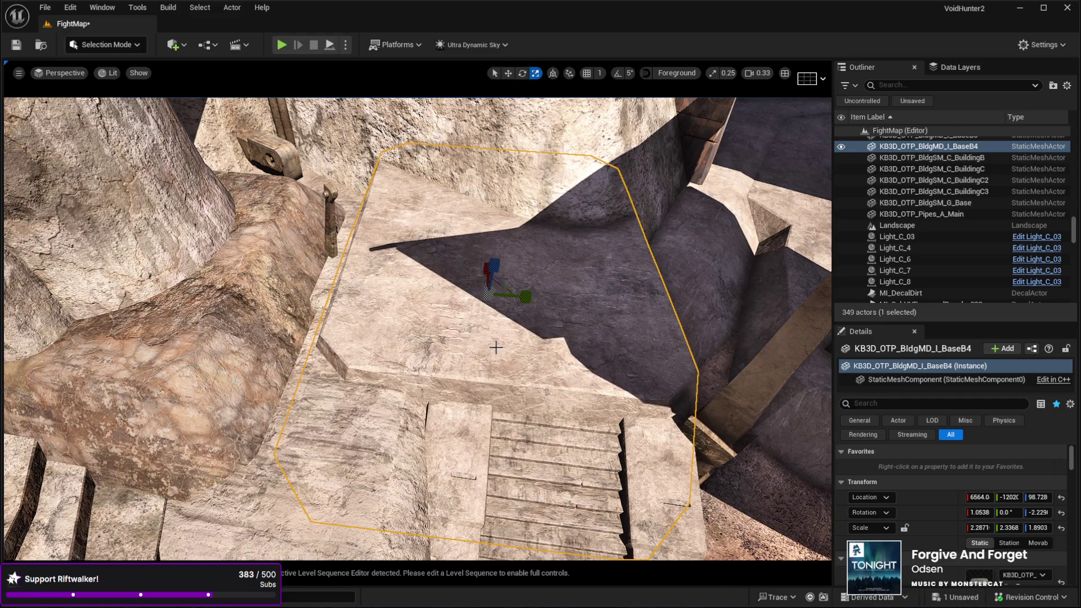
mouse_move(500, 287)
left_mouse_down()
mouse_move(534, 252)
mouse_move(482, 254)
mouse_move(487, 216)
left_mouse_up()
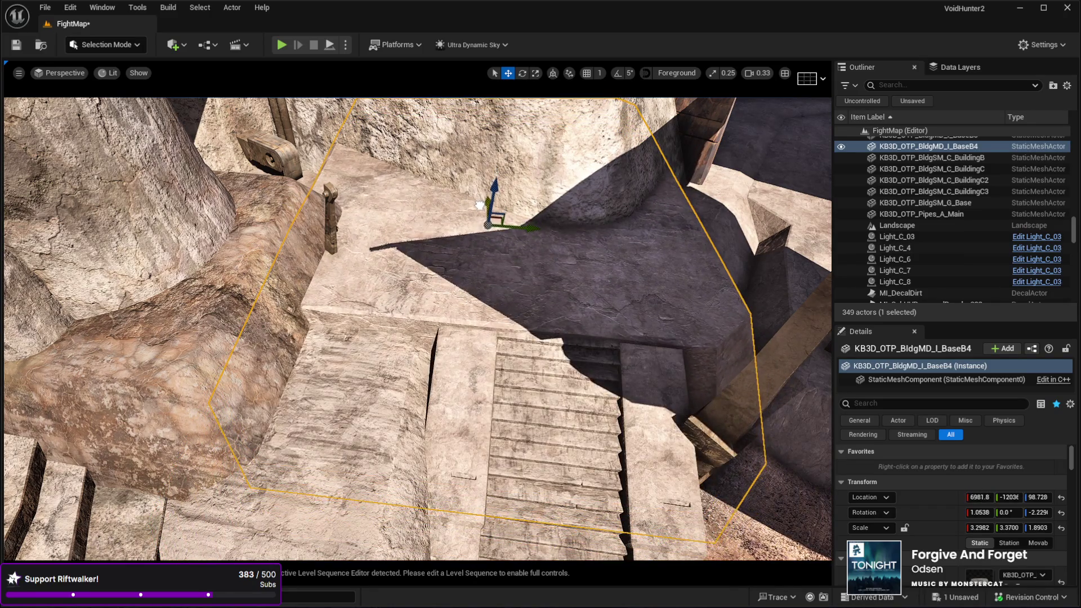
Step: Inspect the stairs and select the KB3D_OTP_BldgLG_D4 building
scroll(476, 191, "up", 5)
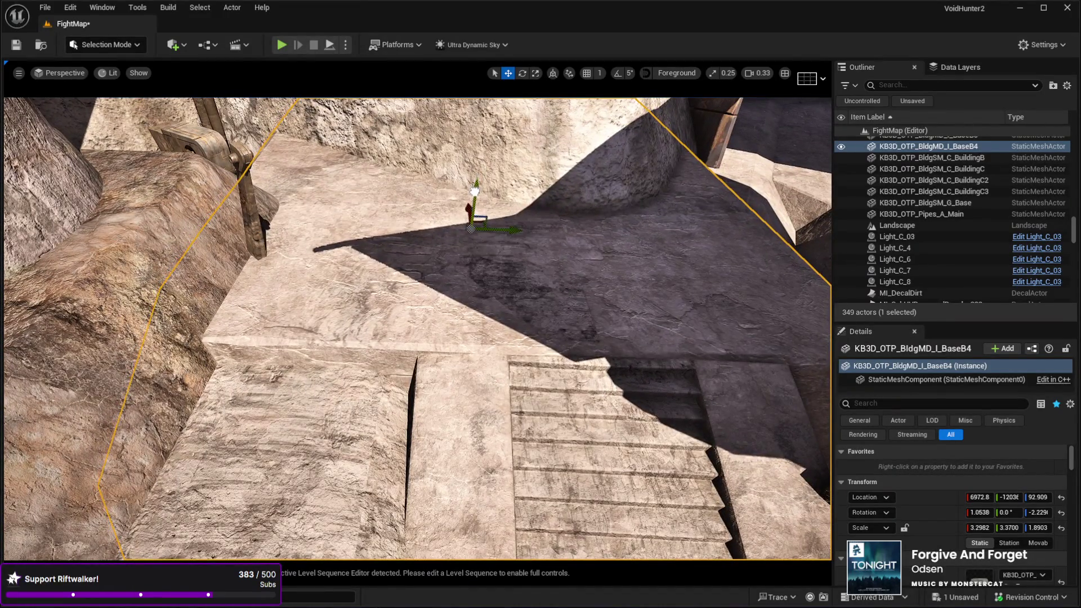
left_click_drag(474, 234, 474, 234)
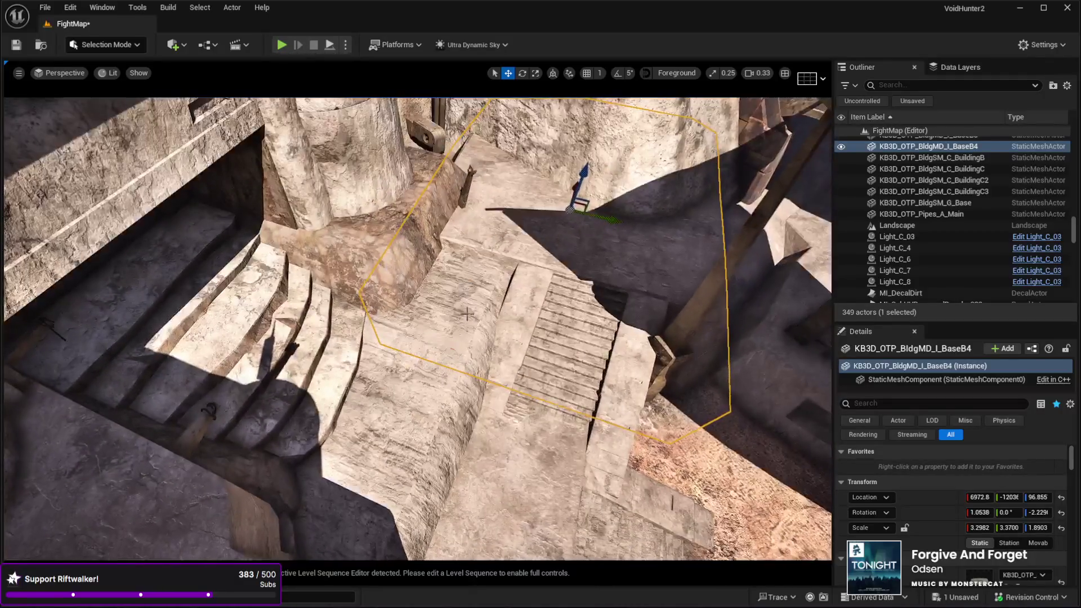
left_click(407, 382)
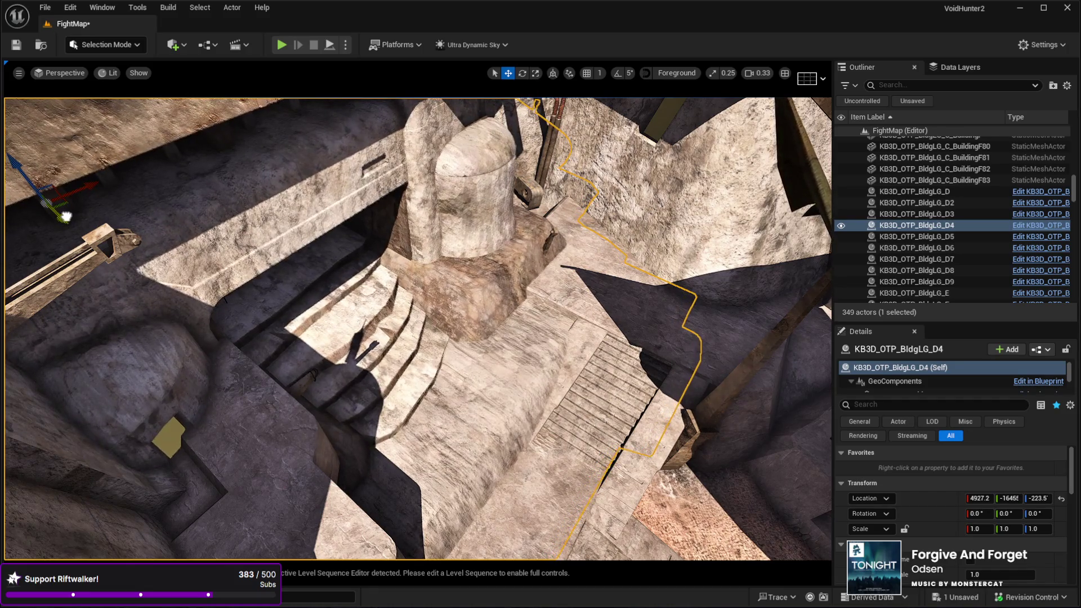
Step: Sink the BaseB4 stone block to Z 100.20, then start Play In Editor with Alt+P
left_click_drag(66, 216, 76, 147)
key("w")
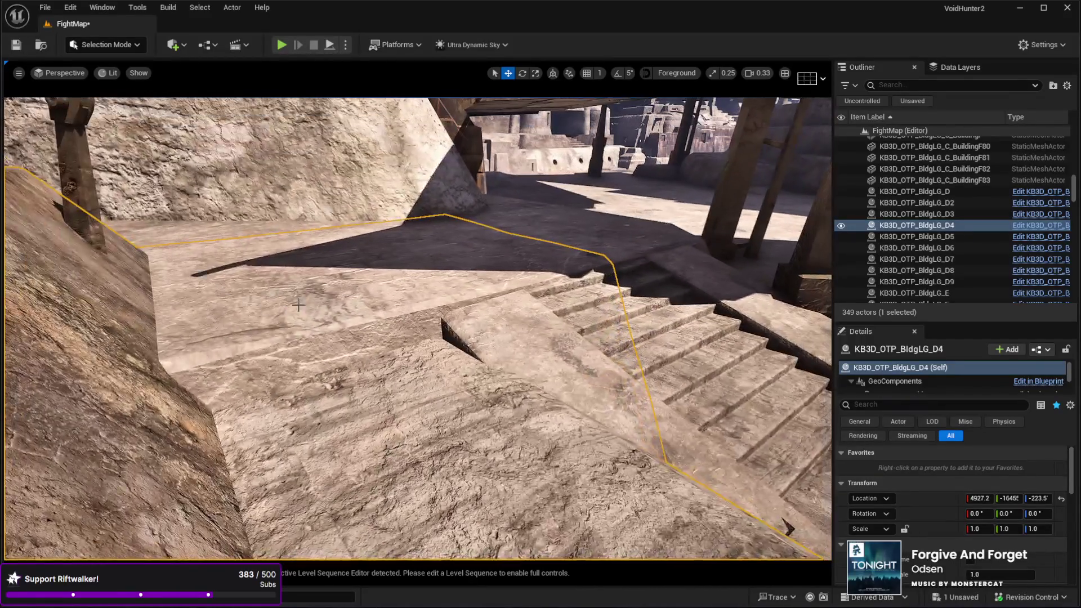
left_click(348, 302)
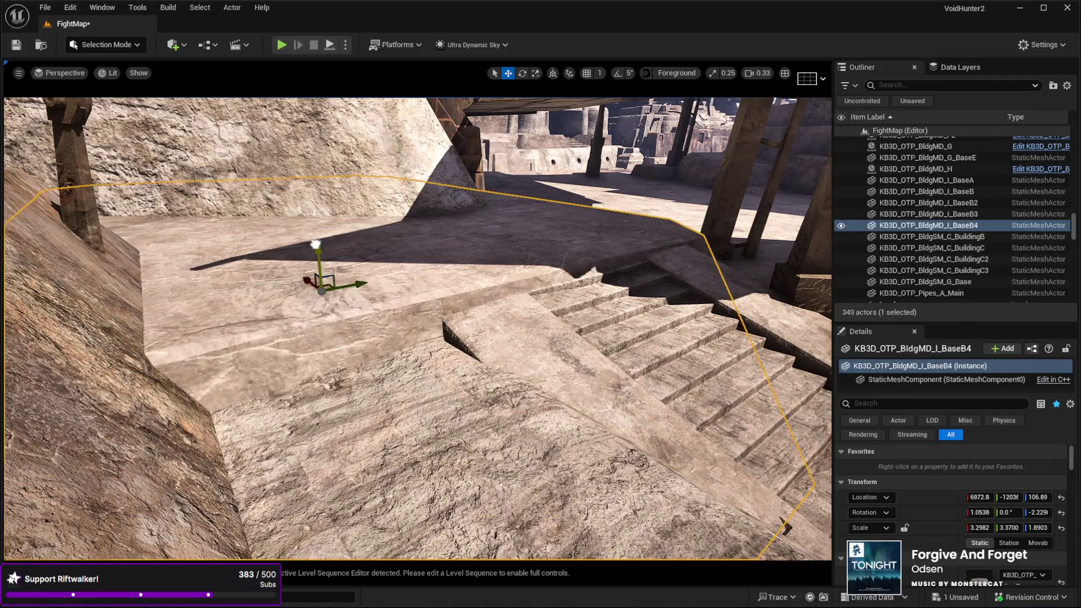
mouse_move(319, 256)
left_mouse_down()
mouse_move(320, 268)
mouse_move(316, 246)
mouse_move(394, 255)
mouse_move(454, 278)
left_mouse_up()
left_click(394, 449)
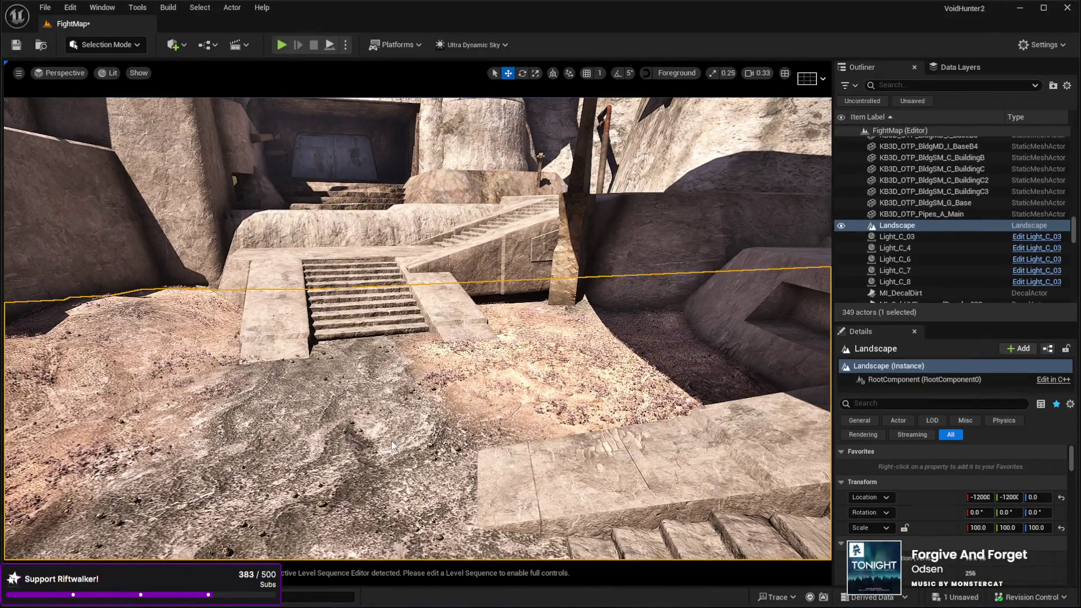
key("alt+p")
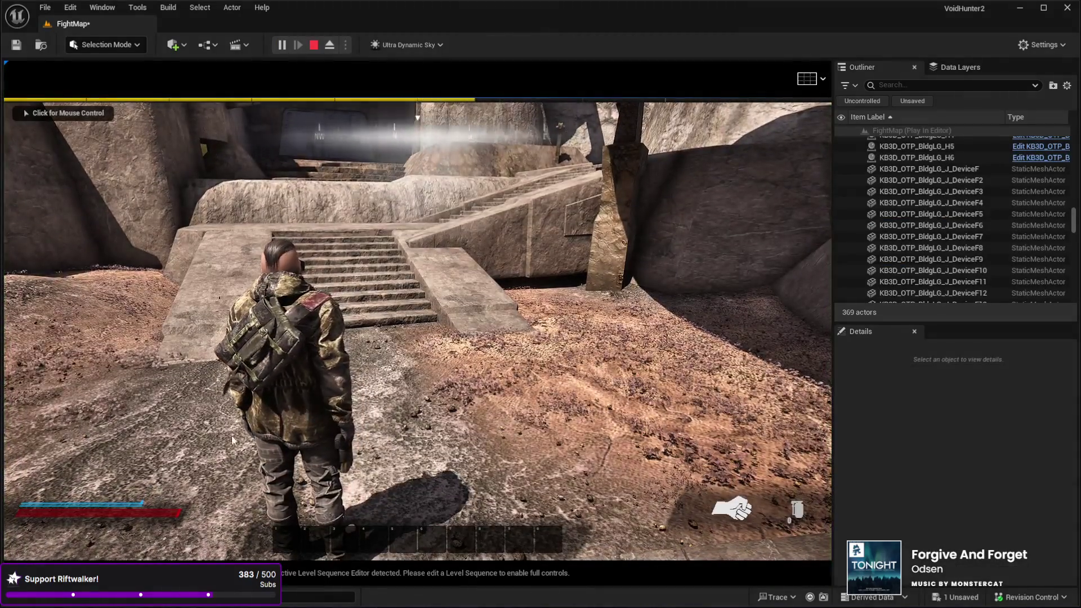
Step: Take control of the character, run it up the stairs, then stop the playtest with Esc
left_click(231, 435)
key("w")
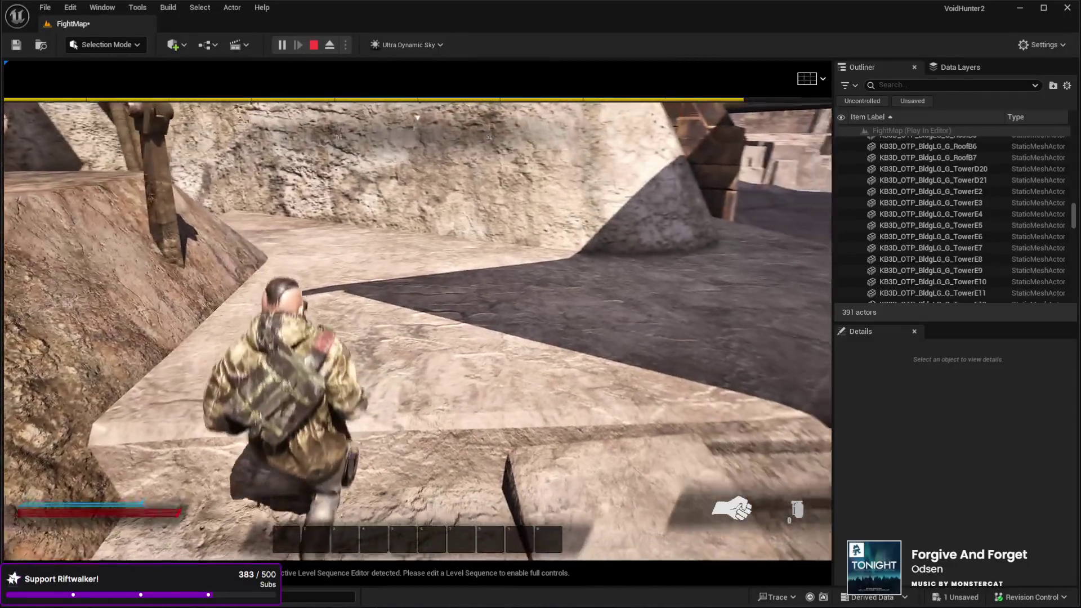
key("Escape")
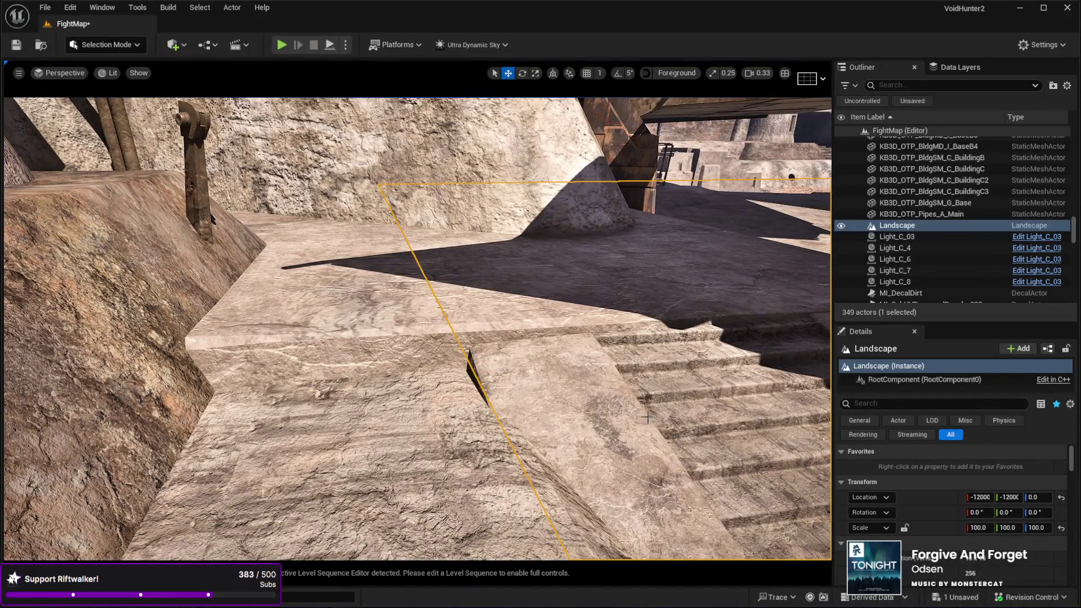
Step: Duplicate the TowerE11 ledge block beside the stairs and move the copy left along Y
left_click_drag(778, 331, 774, 374)
left_click_drag(508, 361, 508, 354)
left_click(508, 354)
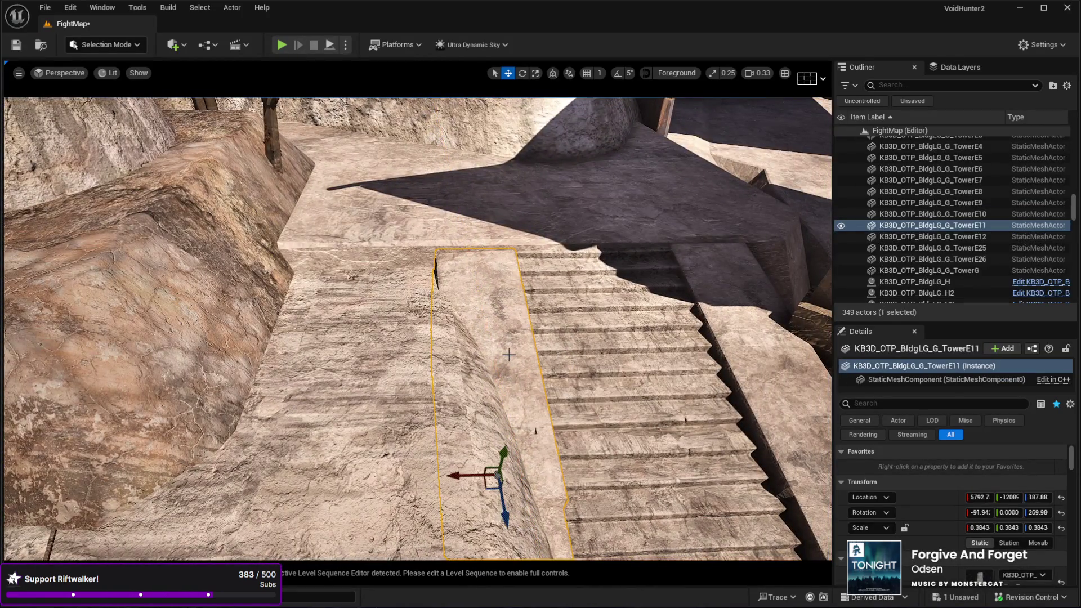
key("ctrl+d")
mouse_move(467, 475)
left_mouse_down()
mouse_move(264, 455)
mouse_move(301, 450)
left_mouse_up()
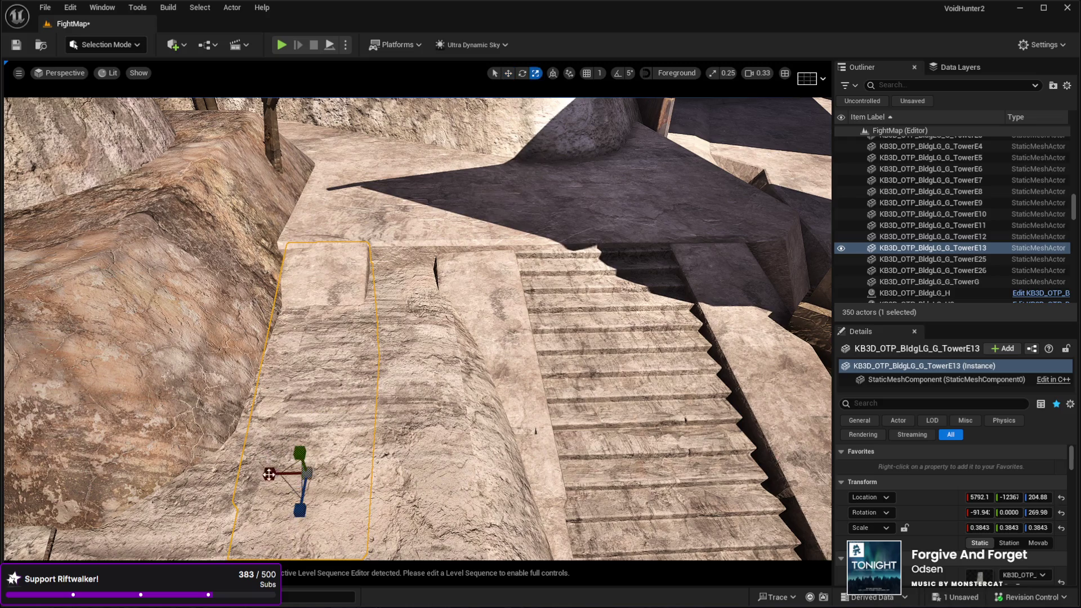
Step: Tilt the copy slightly, scale its X to 0.784, and nudge it into place
key("e")
left_click_drag(325, 442, 333, 487)
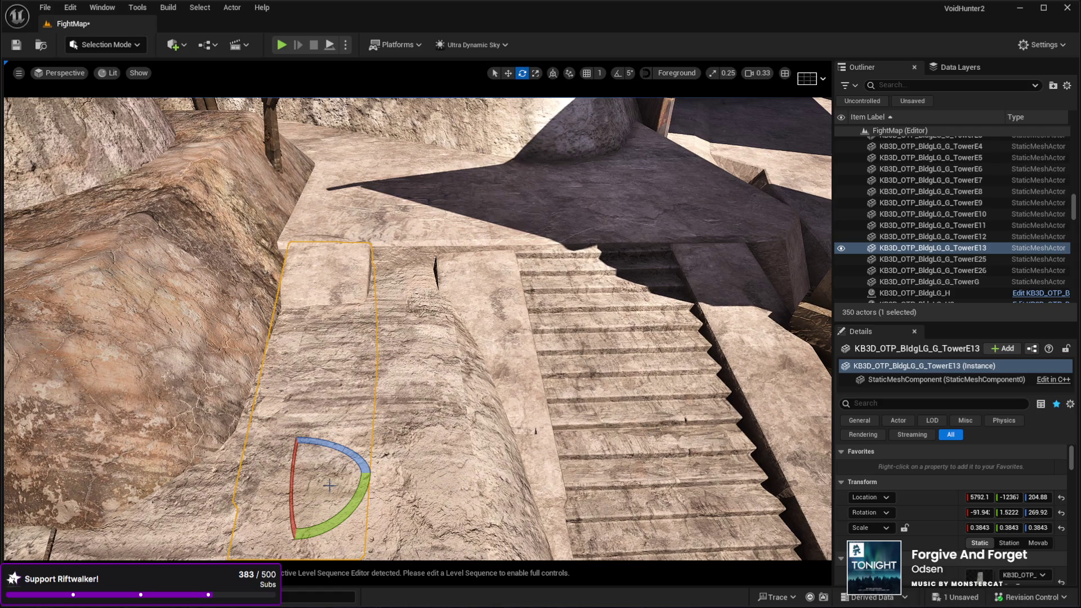
key("r")
left_click_drag(303, 472, 347, 471)
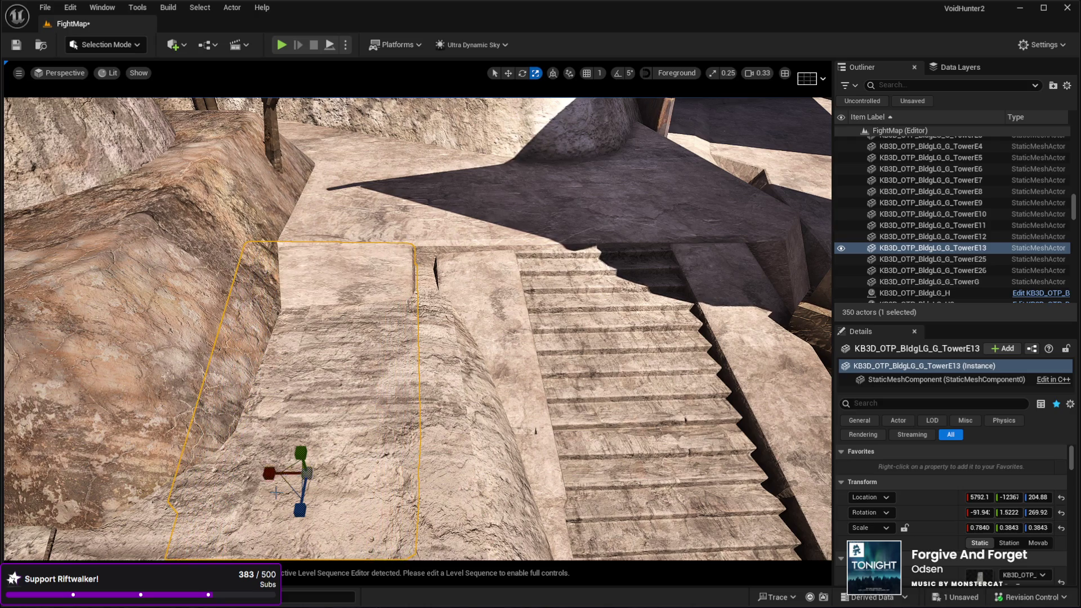
key("e")
key("w")
key("e")
key("w")
left_click_drag(266, 471, 306, 474)
Step: Fly over the new ledge toward the rock wall and switch to Landscape Mode
mouse_move(357, 444)
left_mouse_down()
mouse_move(352, 377)
mouse_move(354, 420)
left_mouse_up()
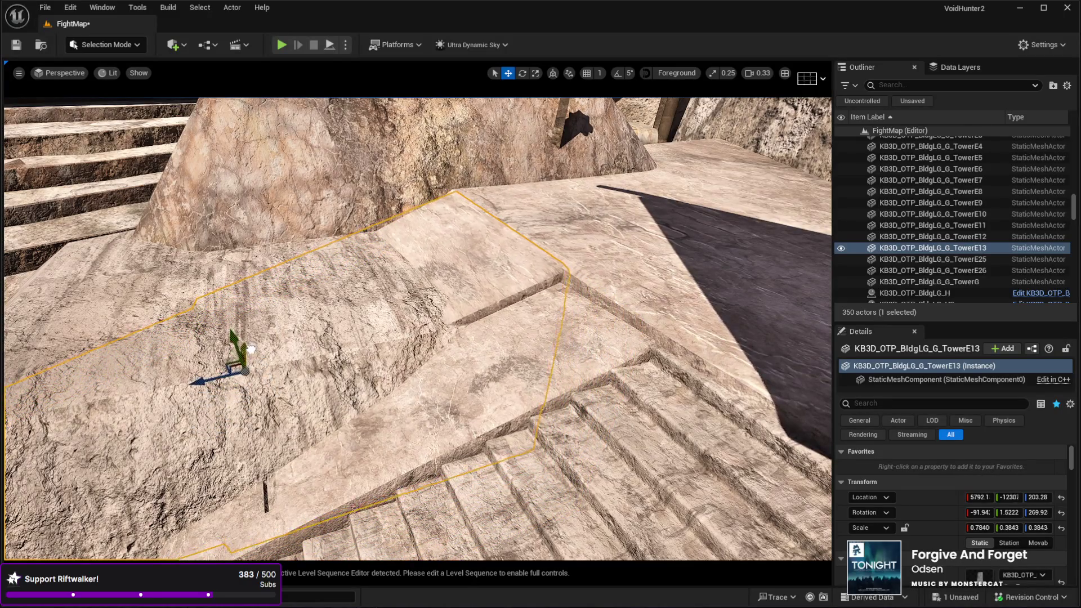
mouse_move(252, 350)
left_mouse_down()
mouse_move(252, 298)
mouse_move(236, 262)
mouse_move(208, 285)
mouse_move(220, 349)
left_mouse_up()
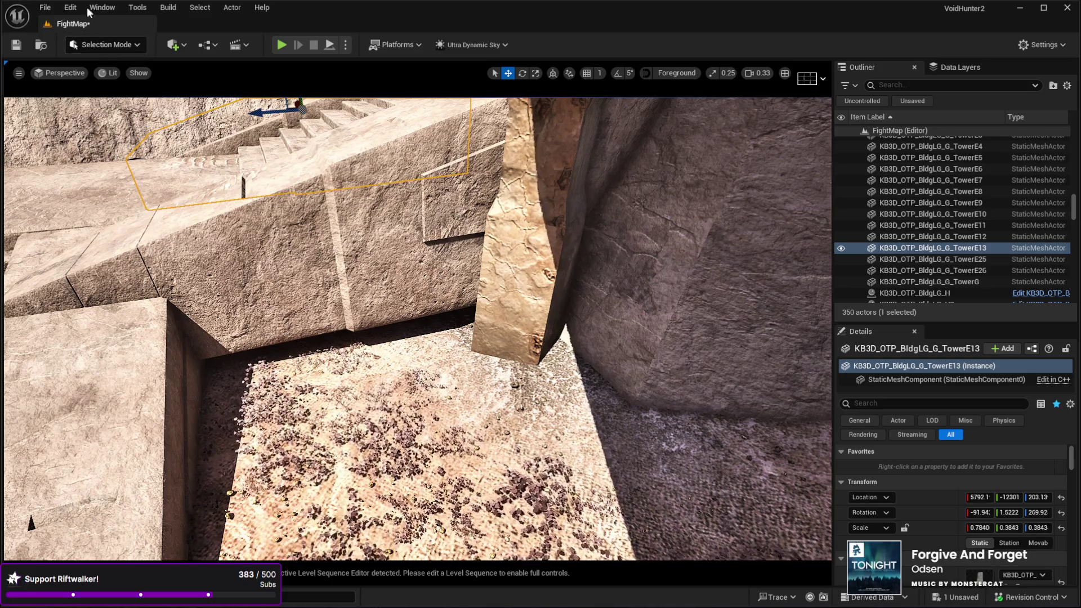
key("shift+2")
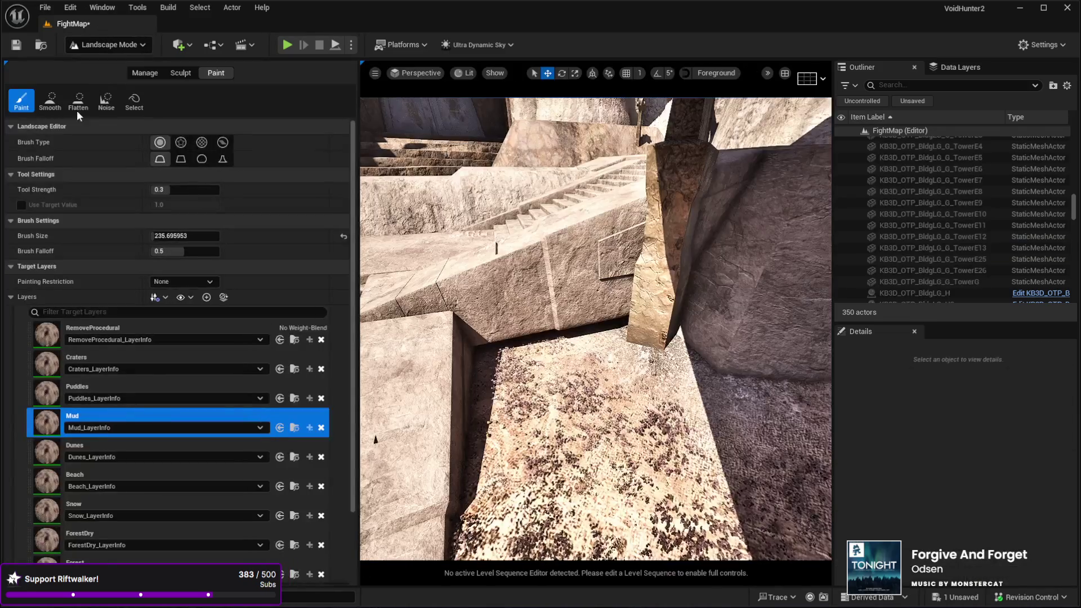
Step: Bring up the landscape Sculpt tools and fly past the staircase toward the sand mound
left_click(179, 73)
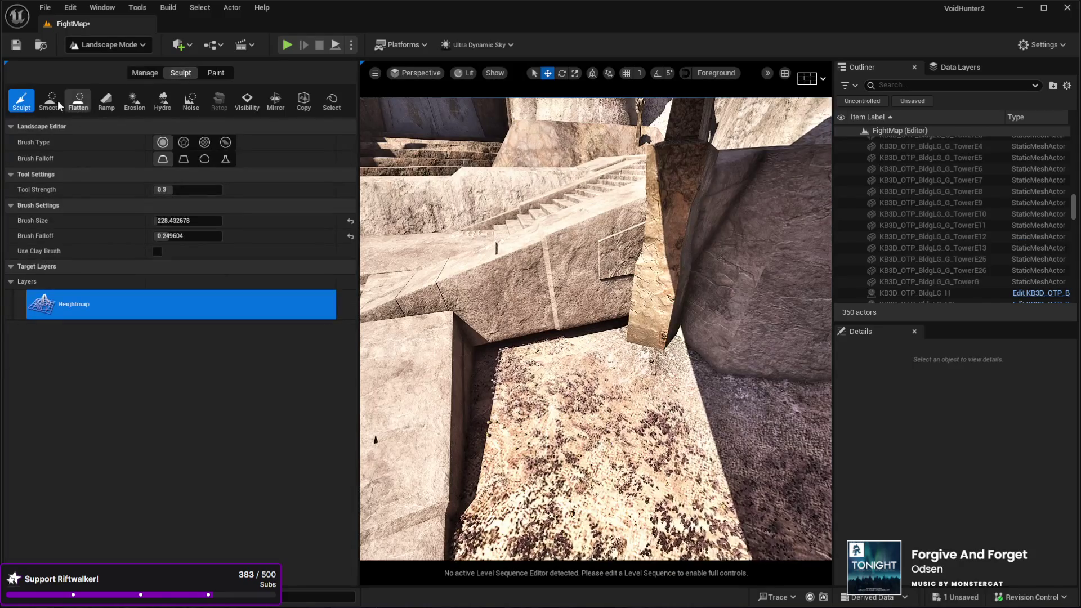
scroll(618, 314, "down", 2)
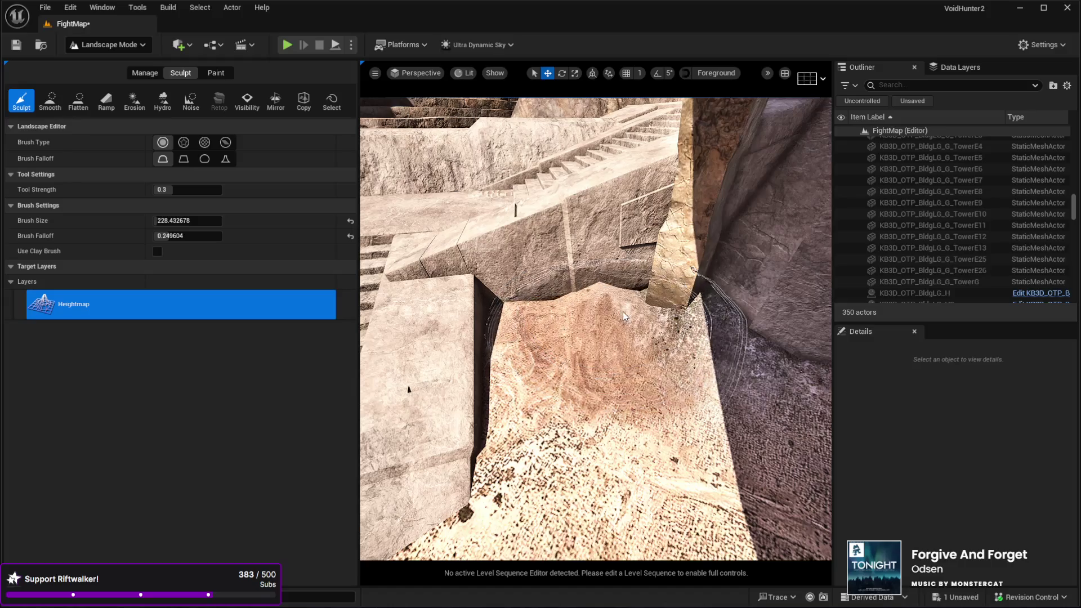
key("w")
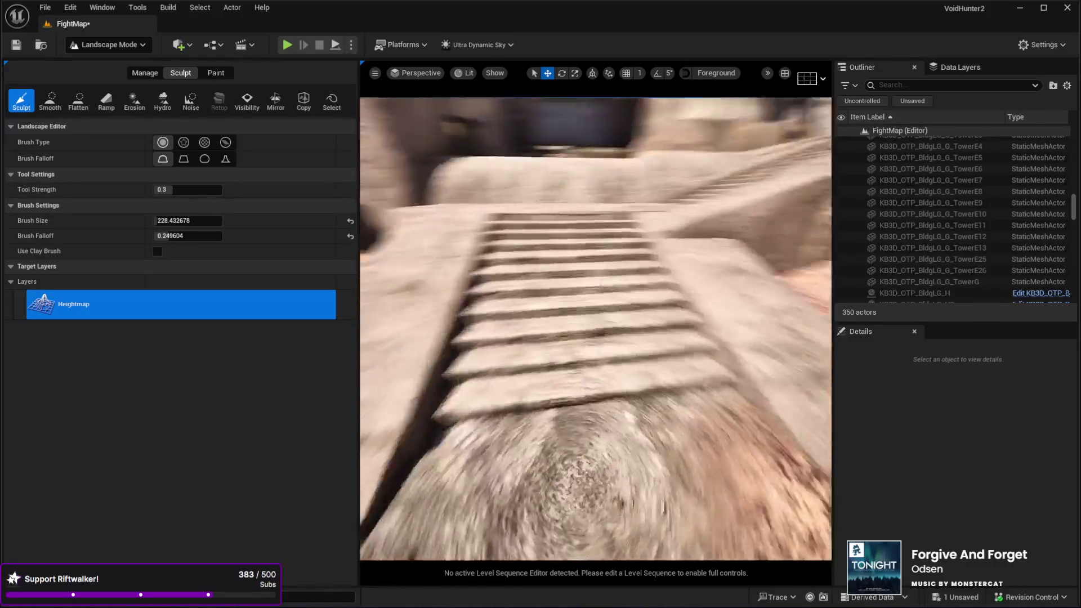
key("s")
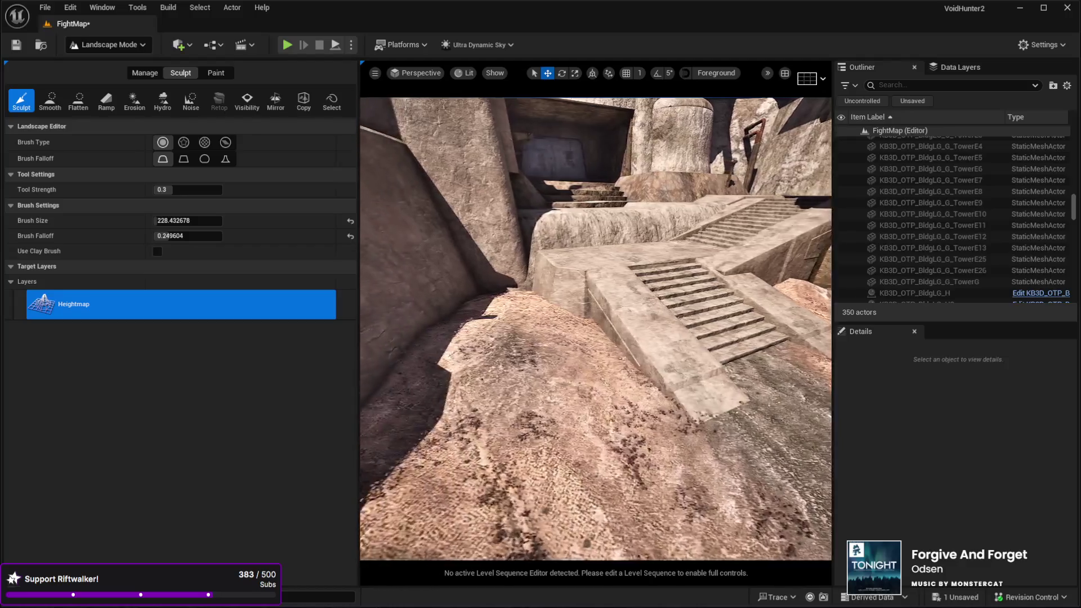
key("w")
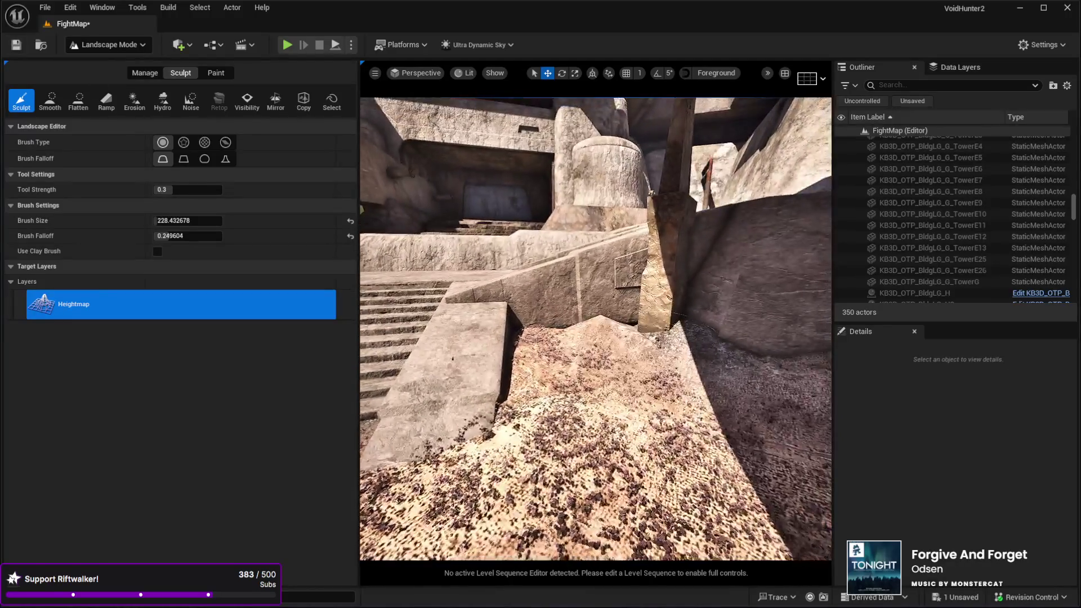
Step: Smooth the ground beside the stairs with the Smooth tool, then return to Selection Mode
left_click(53, 101)
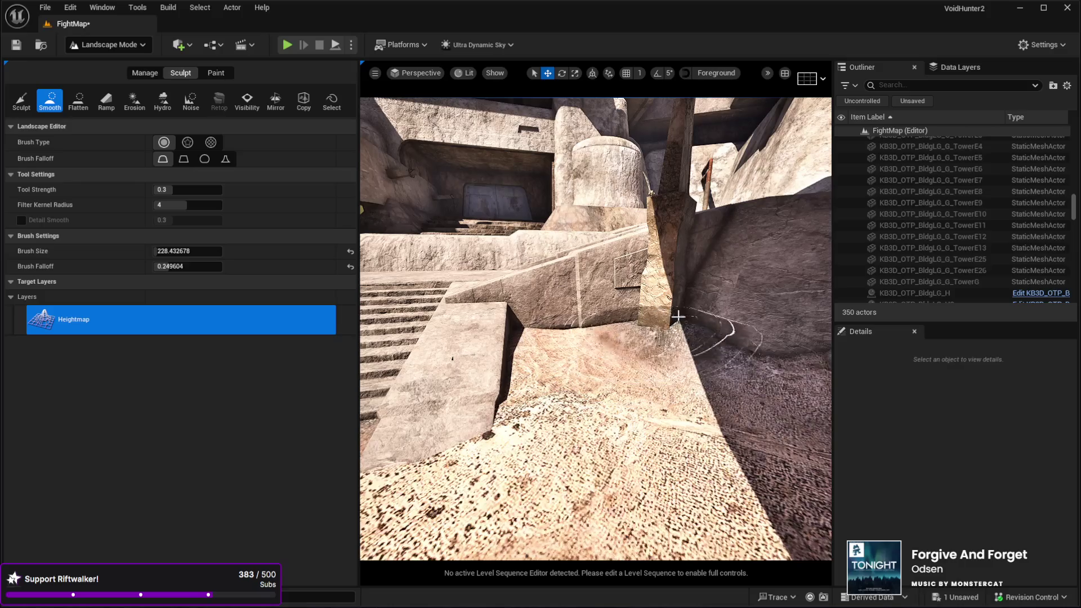
key("s")
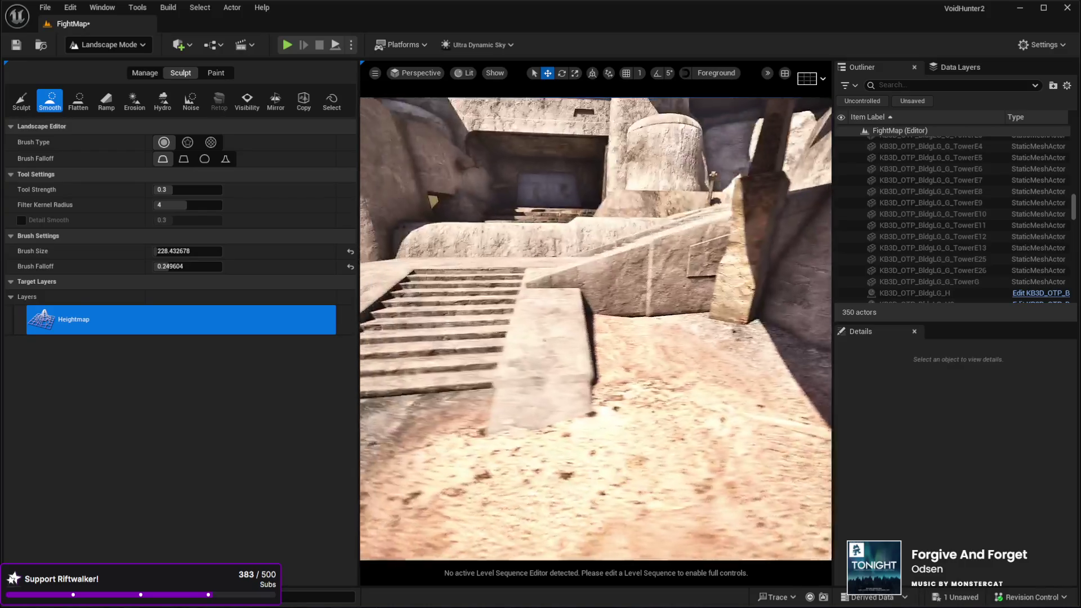
key("s")
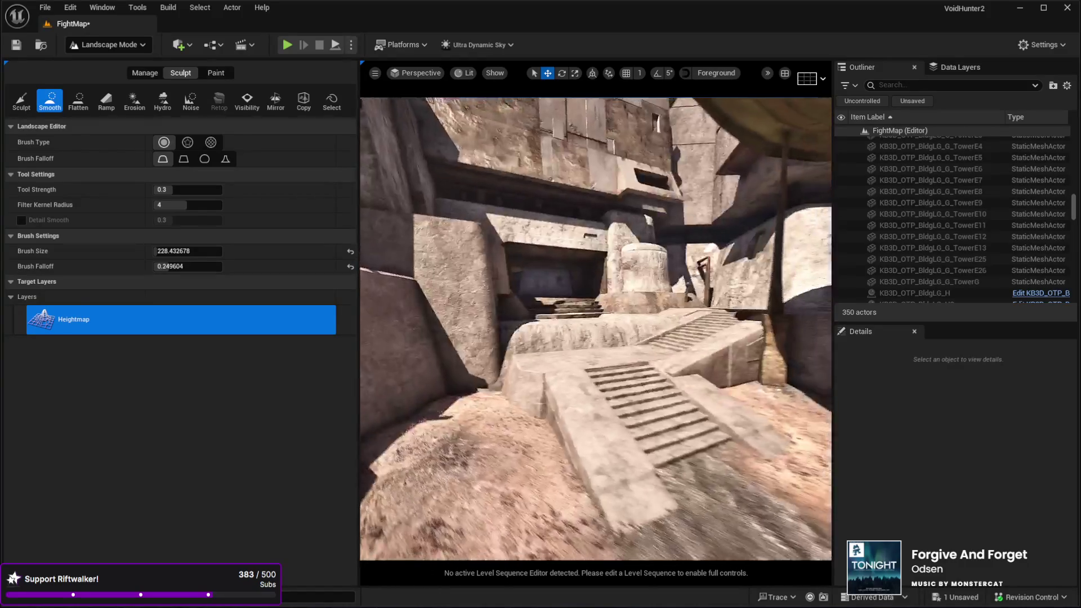
key("w")
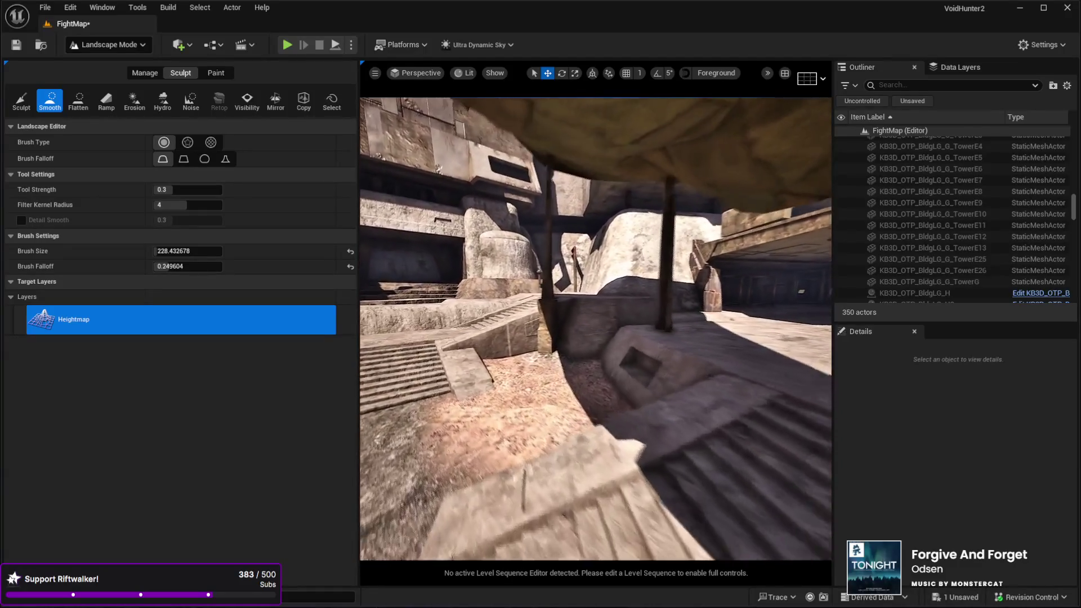
key("s")
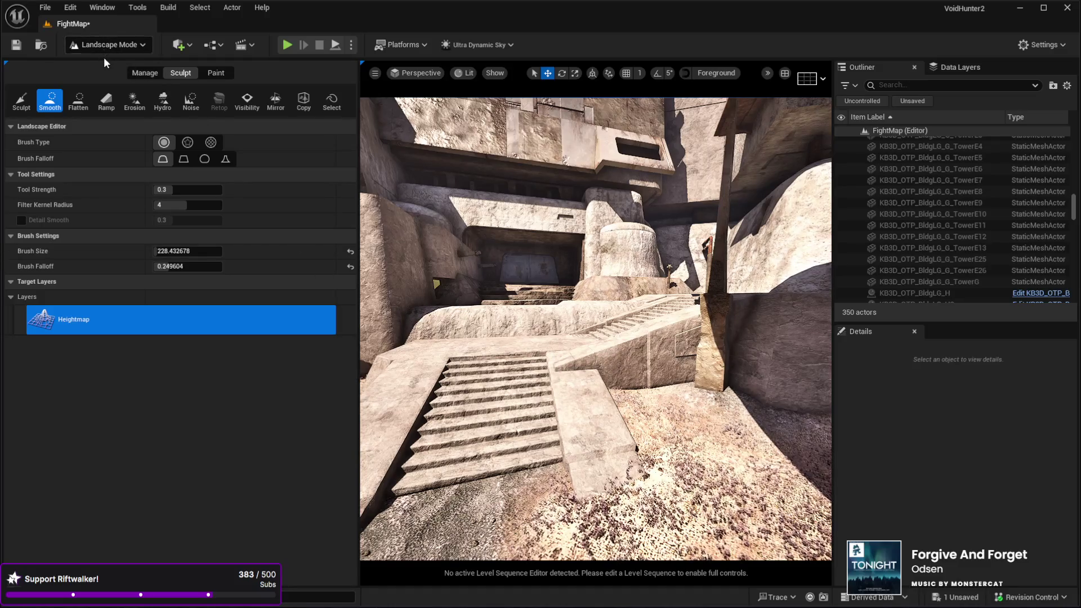
key("shift+1")
key("w")
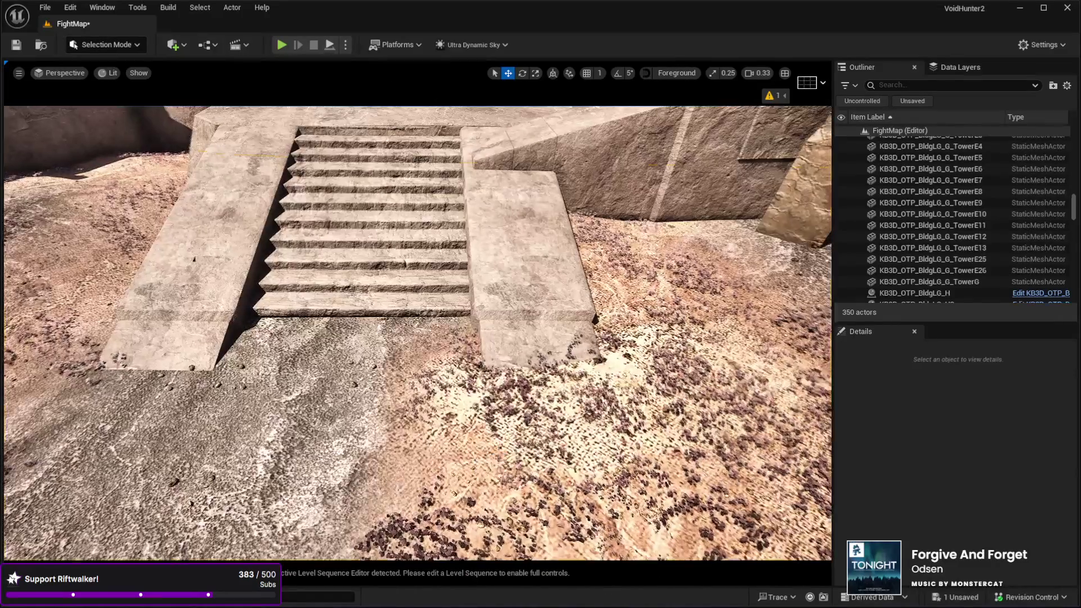
key("alt+p")
left_click(188, 480)
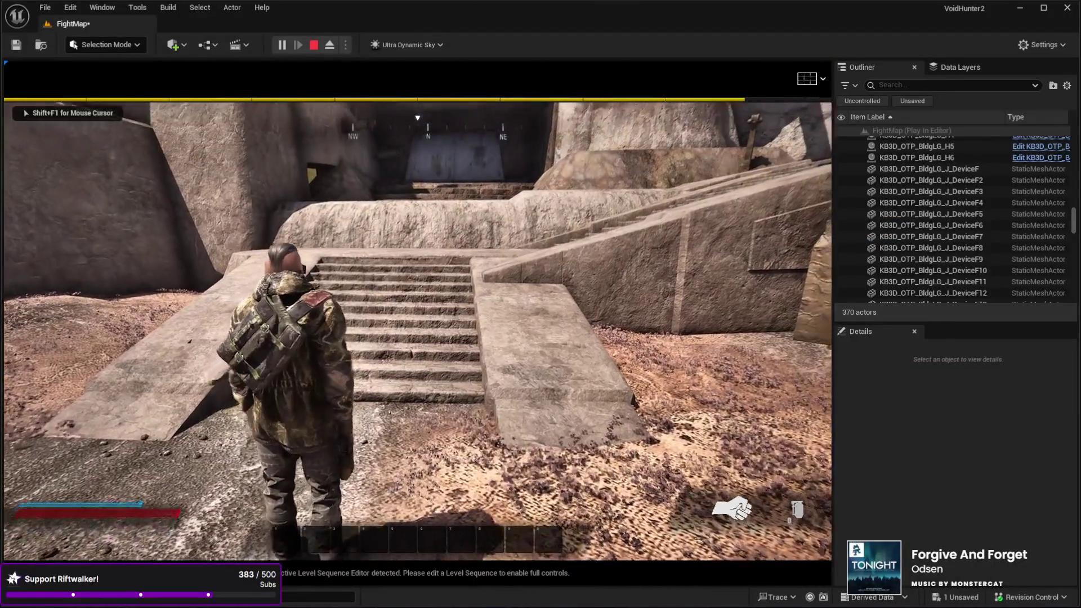
key("w")
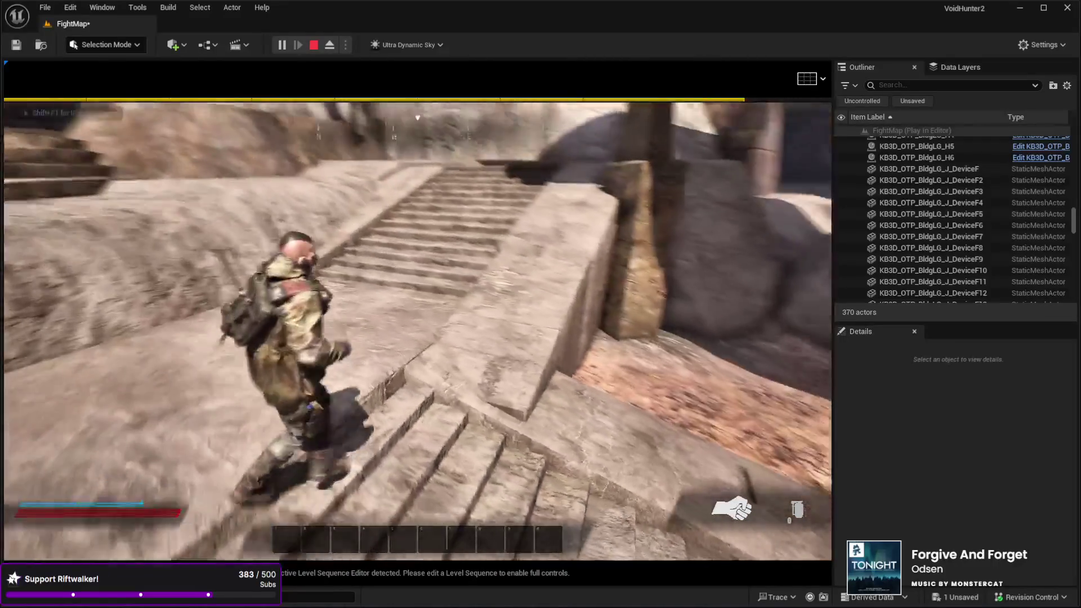
key("w")
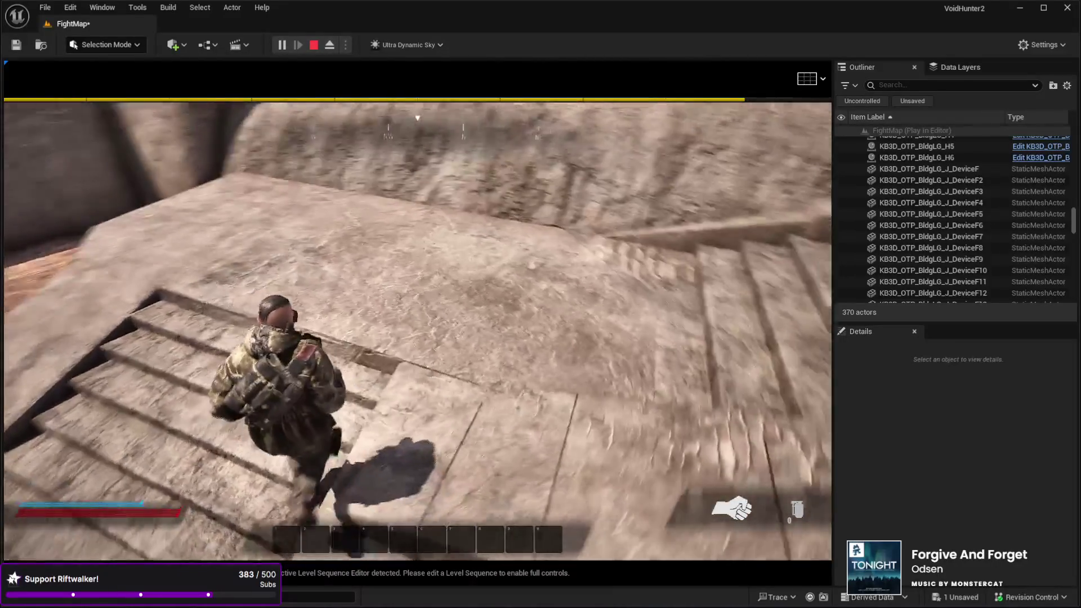
key("w")
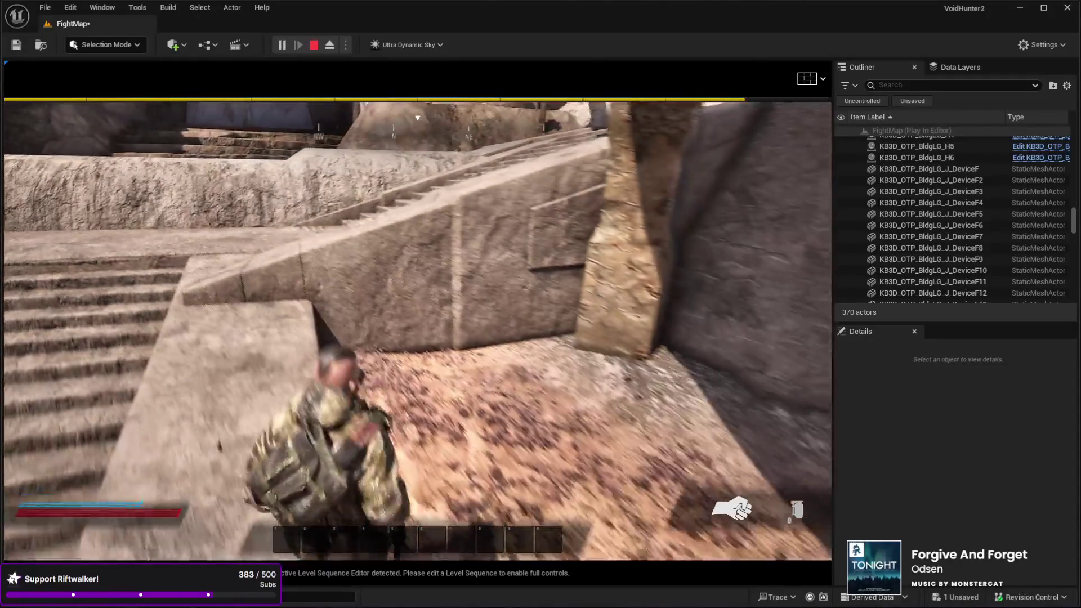
key("w")
key("Escape")
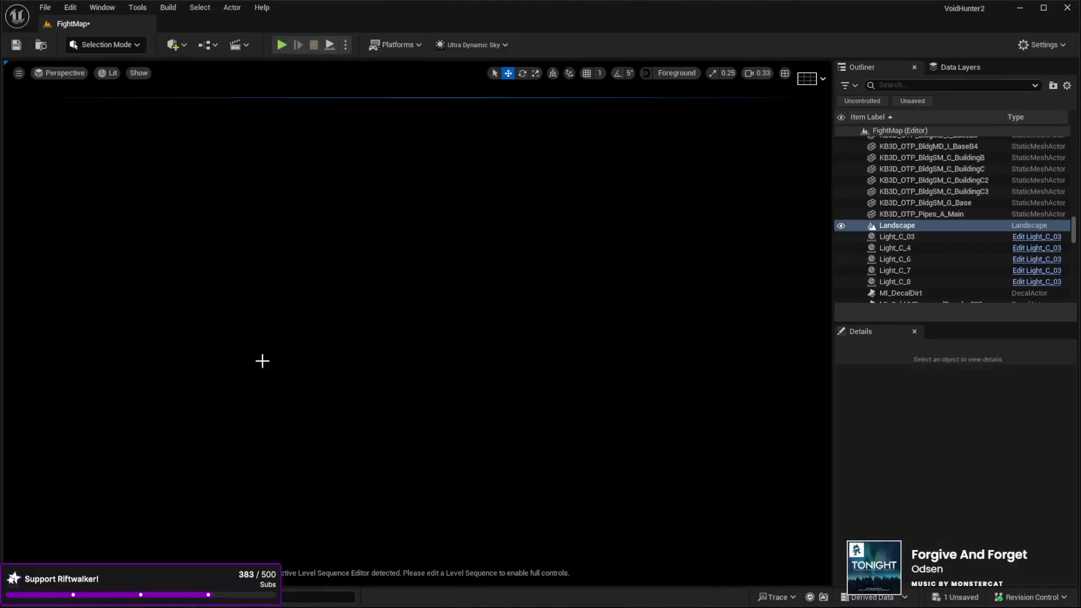
left_click_drag(262, 361, 263, 361)
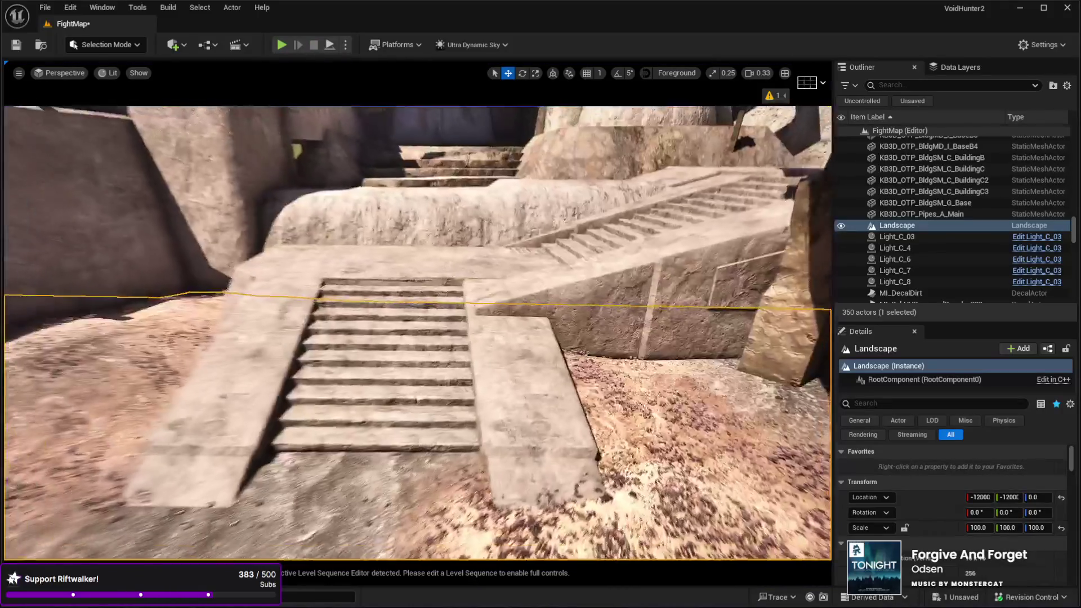
Step: Select the staircase with ramps TowerE9 and TowerE10 and frame all three in view
left_click(507, 366)
left_click(255, 364, "ctrl")
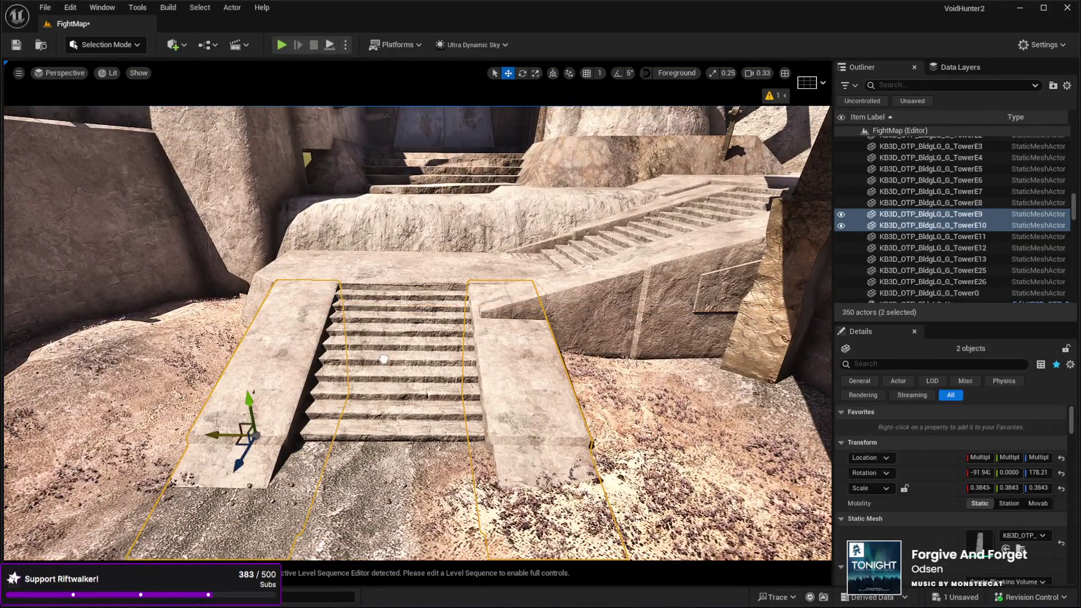
left_click(383, 359)
key("f")
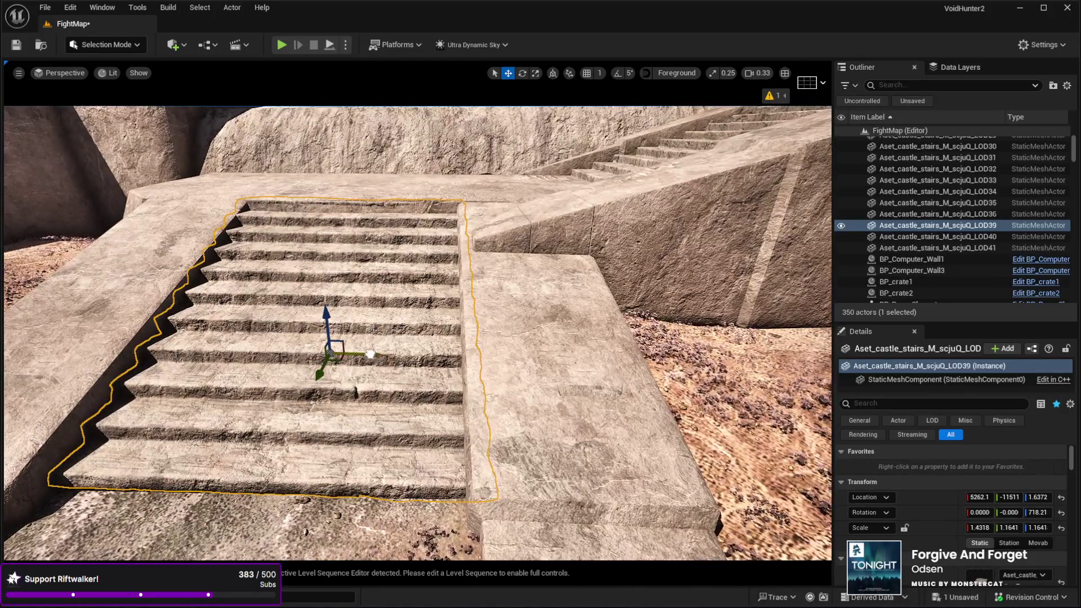
left_click(522, 379, "ctrl")
left_click(151, 420, "ctrl")
key("f")
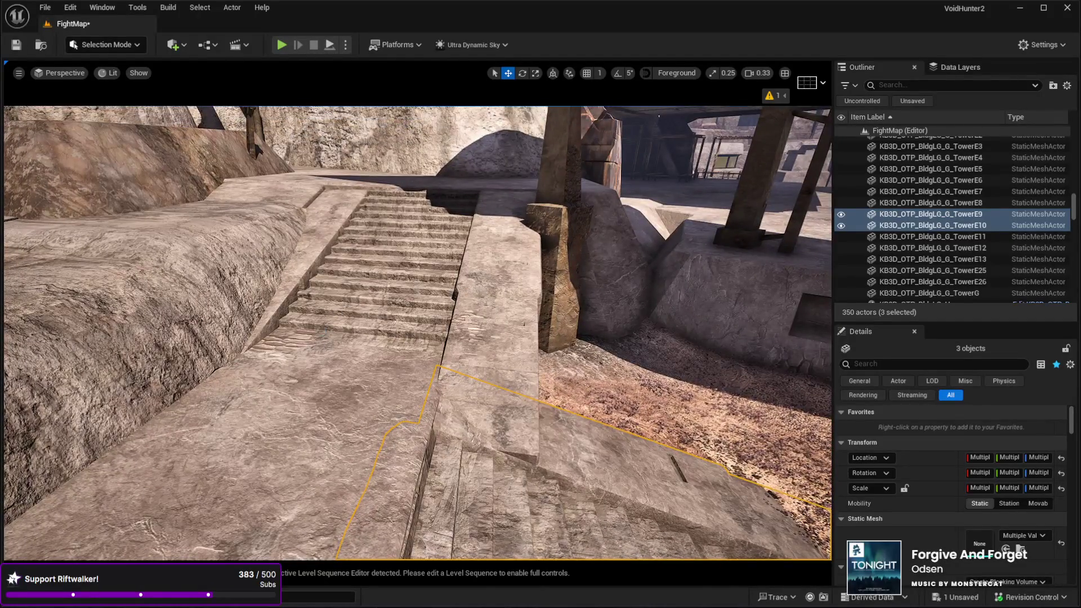
Step: Shift the TowerE12 wall beside the stairs vertically to Z 193.25, then select the Landscape
left_click(496, 270)
key("e")
key("r")
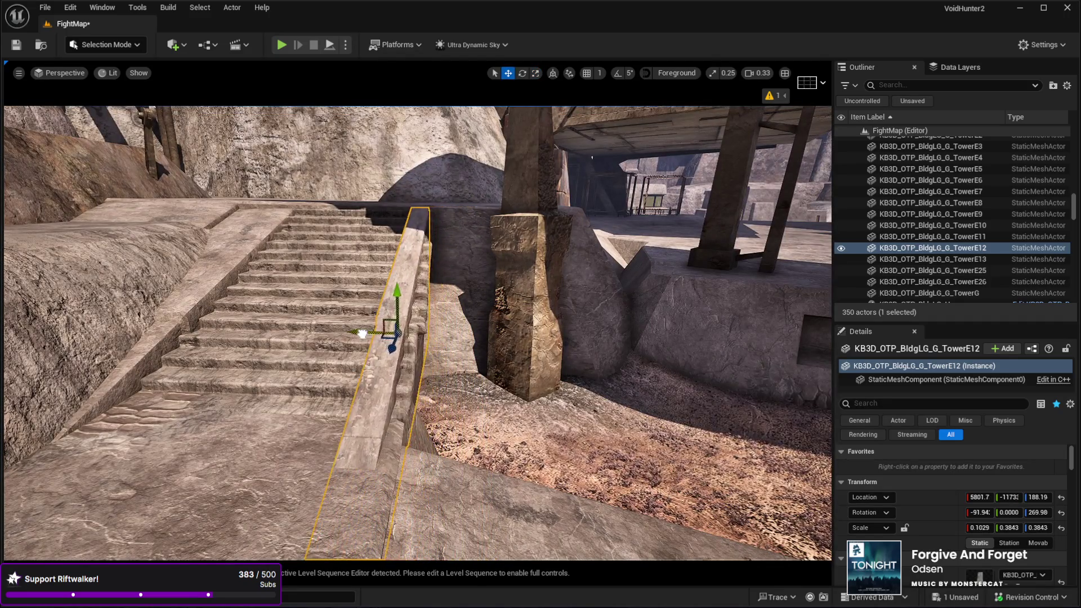
mouse_move(408, 380)
left_mouse_down()
mouse_move(333, 372)
mouse_move(558, 384)
mouse_move(603, 374)
mouse_move(620, 370)
mouse_move(608, 304)
mouse_move(586, 360)
mouse_move(373, 337)
left_mouse_up()
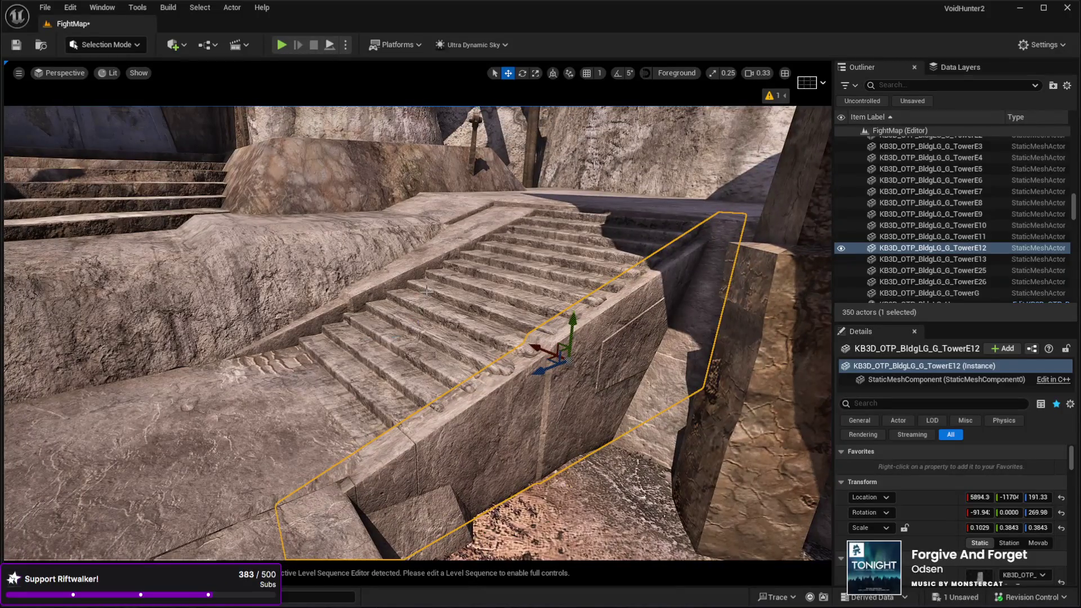
left_click_drag(570, 316, 570, 313)
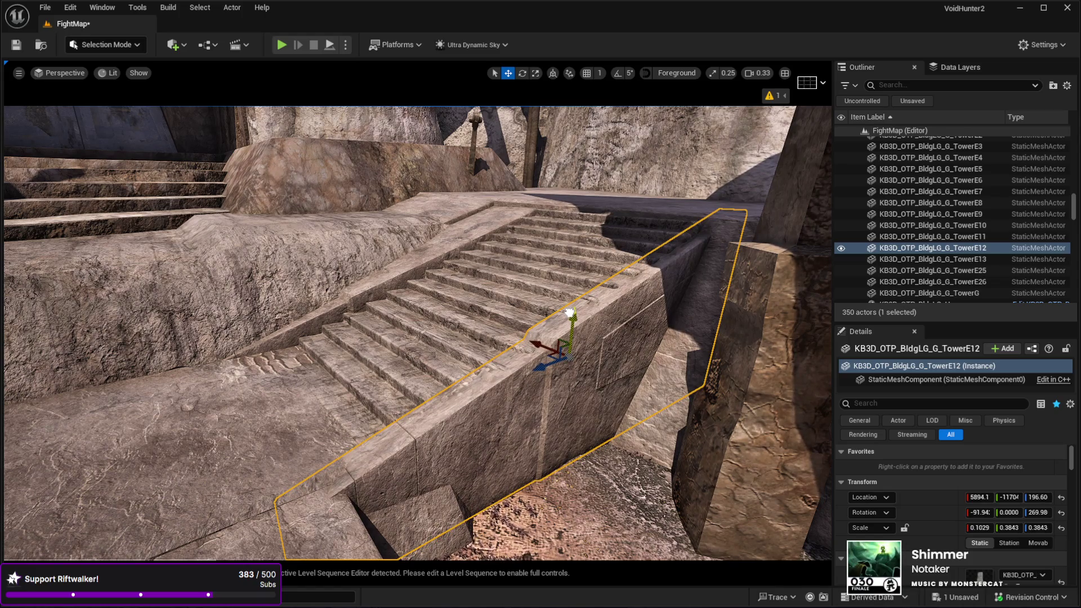
left_click_drag(417, 332, 399, 352)
mouse_move(583, 282)
left_mouse_down()
mouse_move(583, 272)
mouse_move(484, 289)
left_mouse_up()
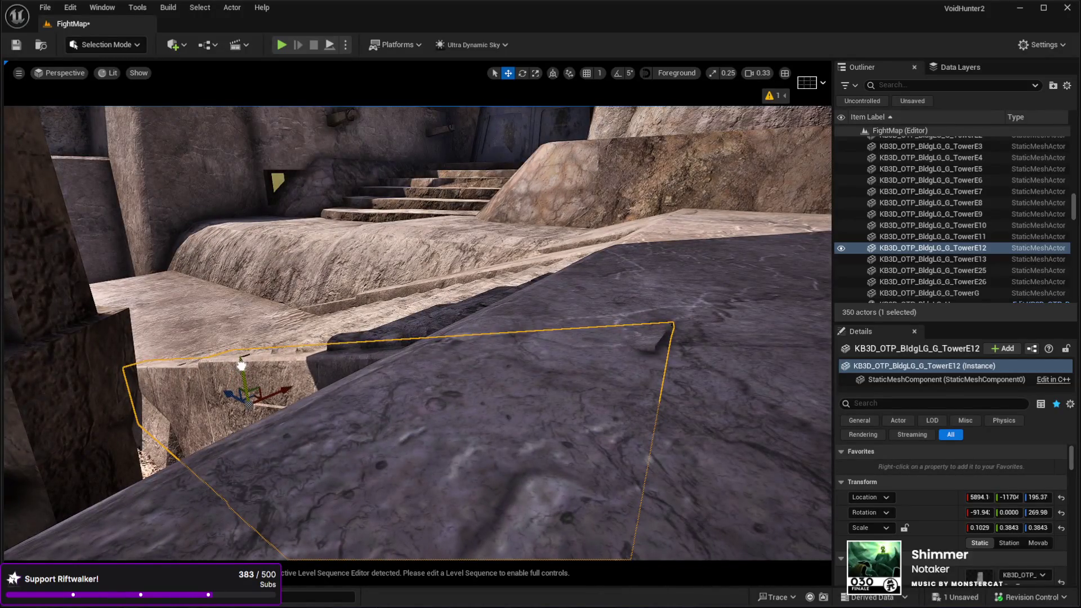
mouse_move(241, 367)
left_mouse_down()
mouse_move(270, 361)
mouse_move(260, 342)
mouse_move(278, 358)
left_mouse_up()
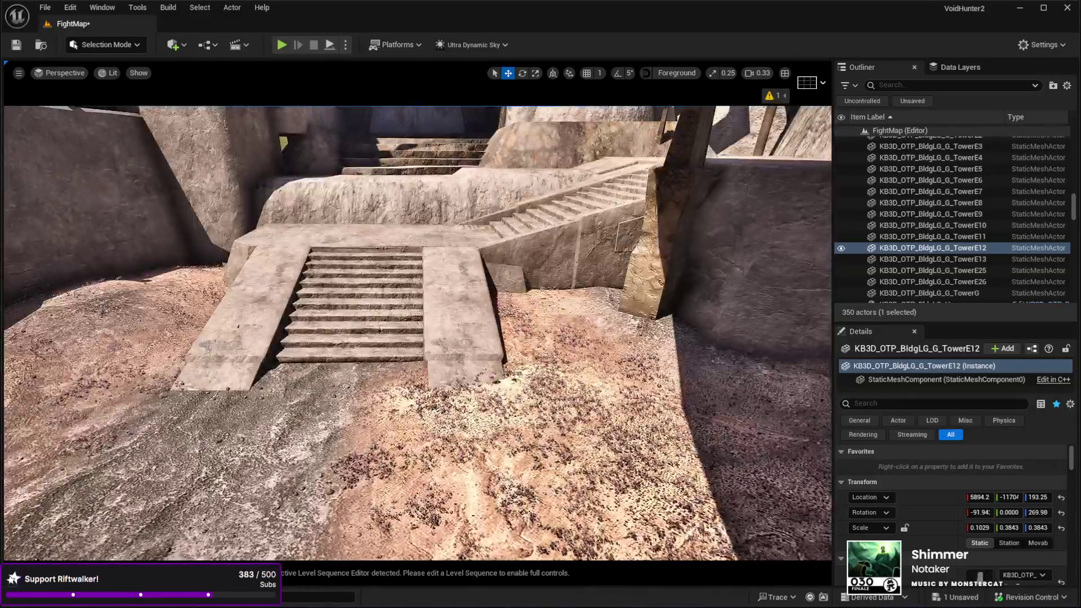
left_click(341, 516)
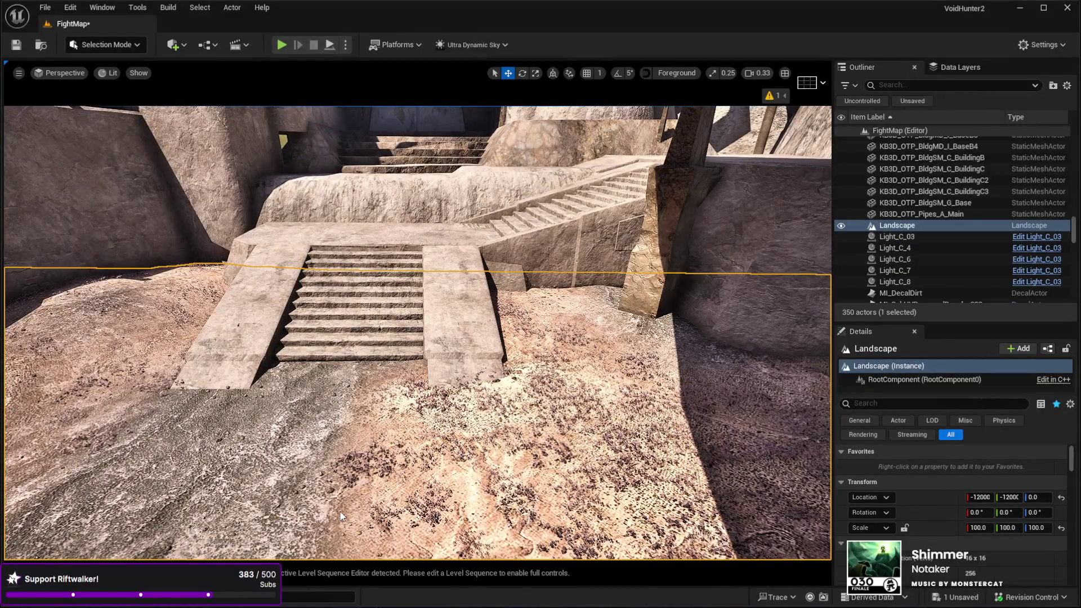
key("alt+p")
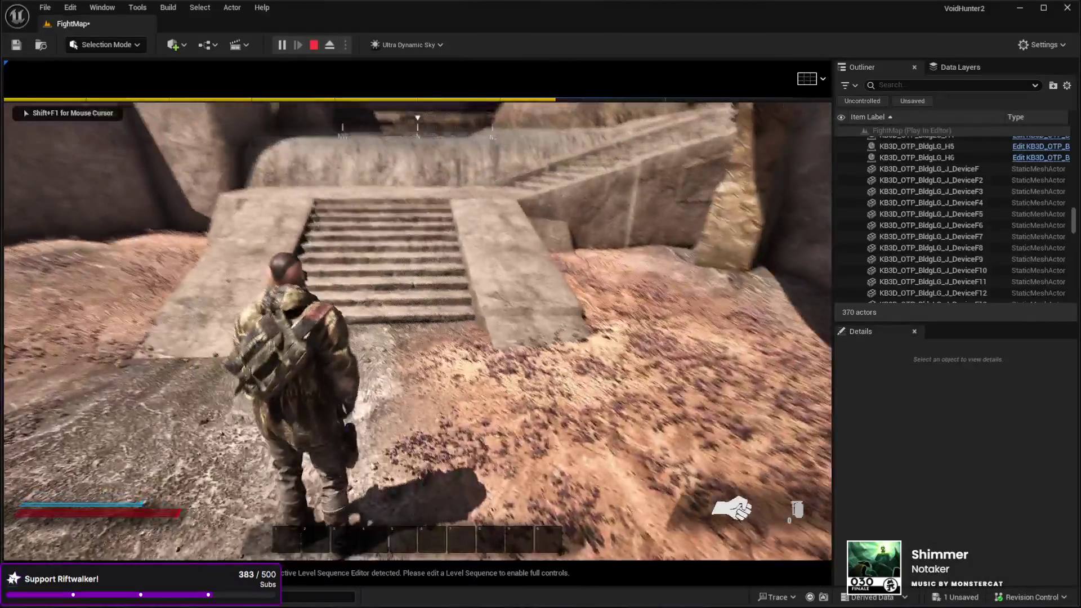
key("w")
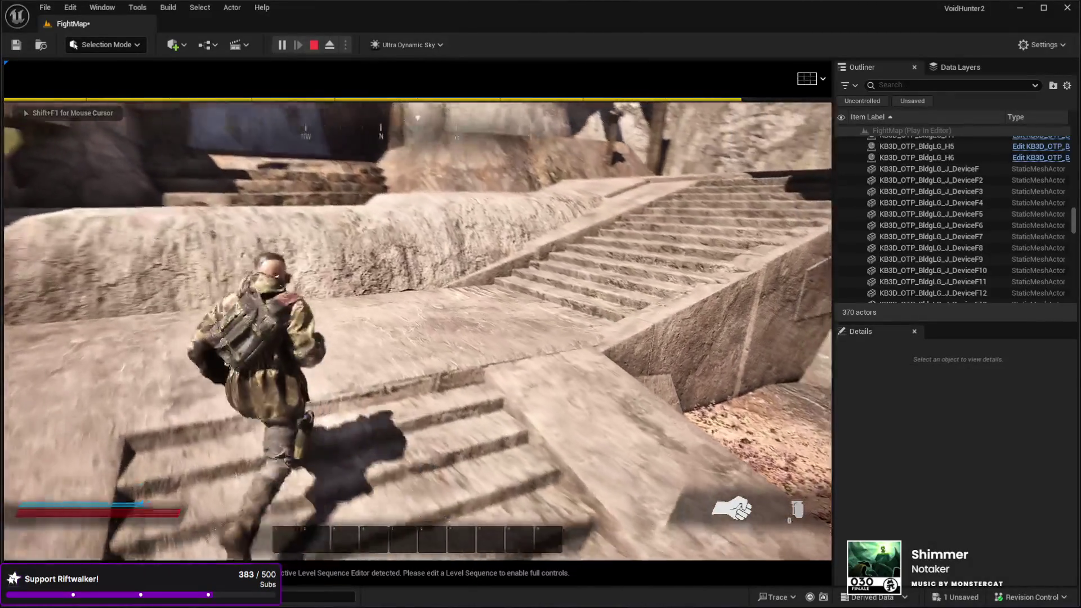
key("w")
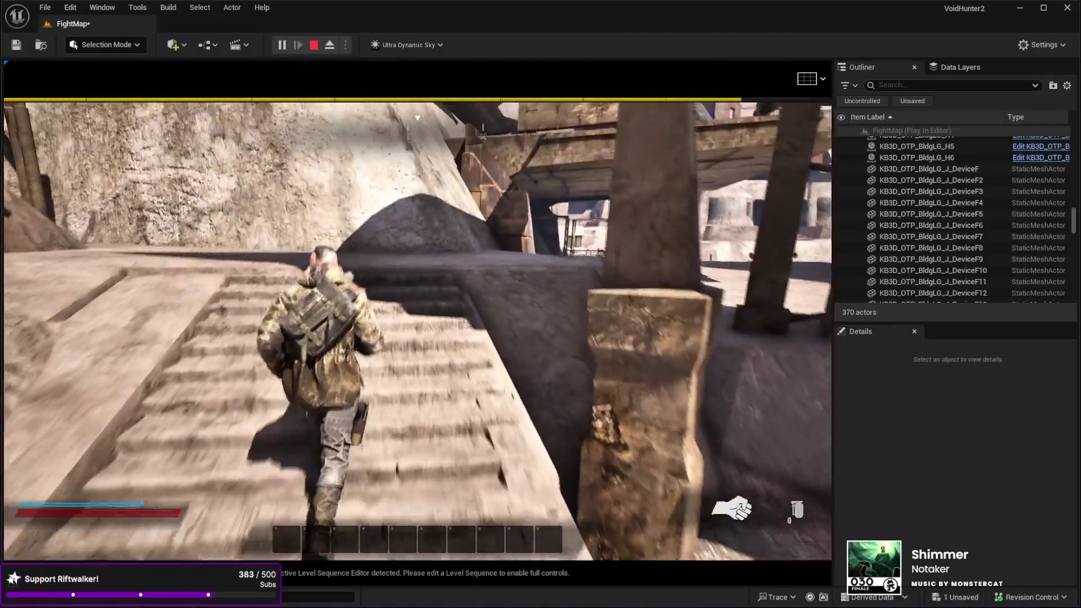
key("w")
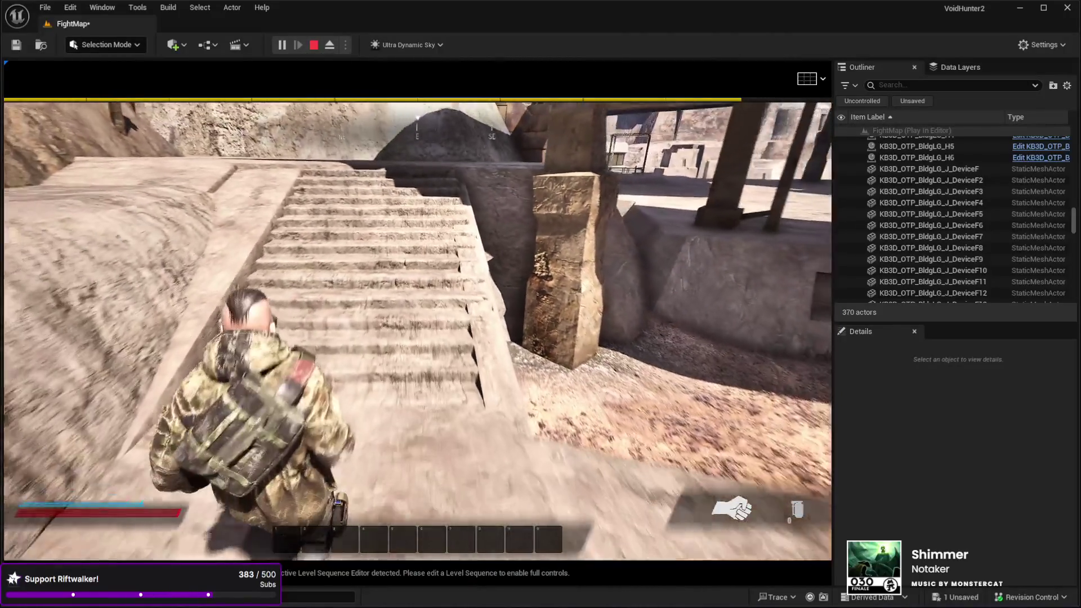
key("Escape")
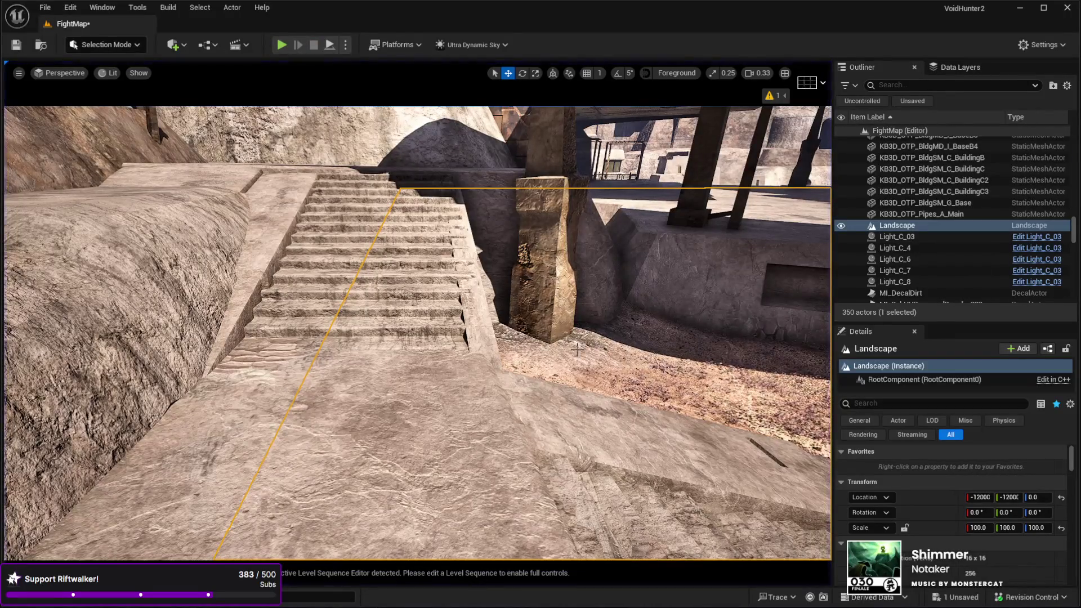
key("Up")
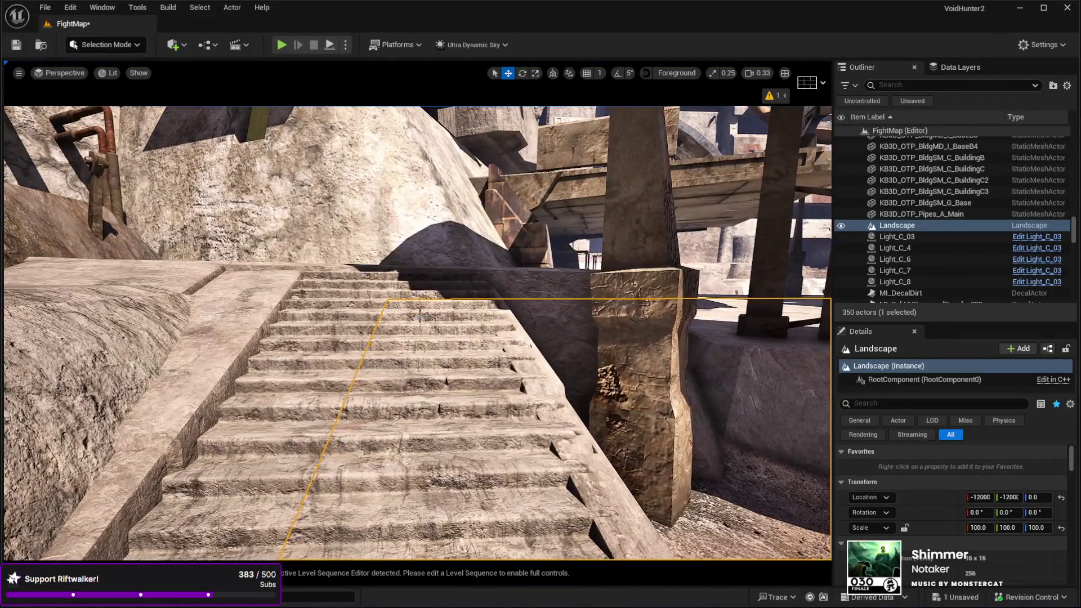
Step: Select castle stair pieces LOD40 and LOD41 and nudge them slightly down
left_click(405, 321)
left_click(440, 490, "ctrl")
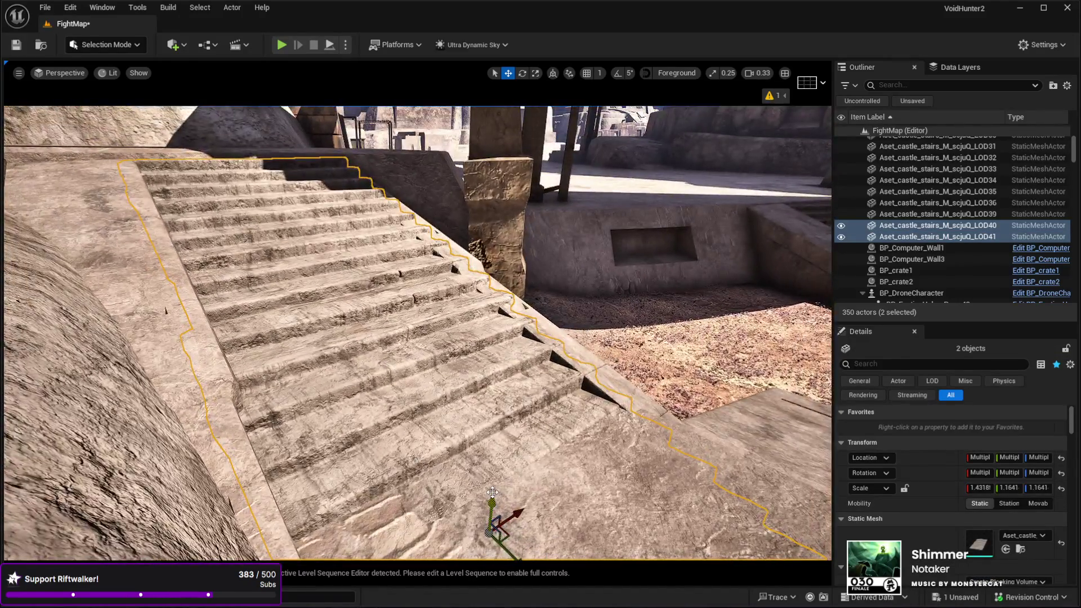
left_click_drag(493, 491, 493, 495)
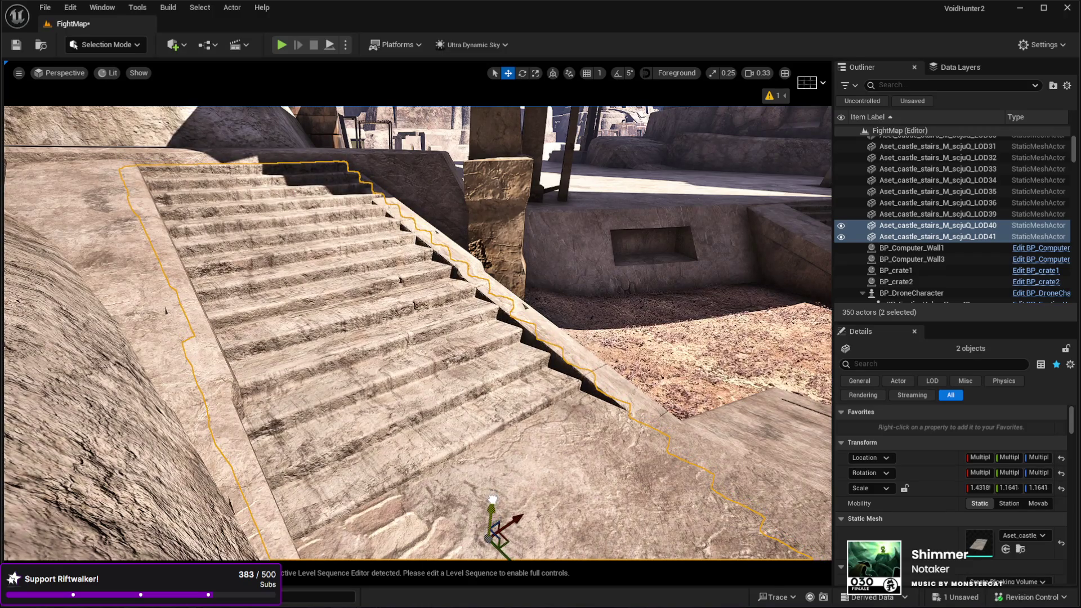
Step: Reselect LOD40 and LOD41 and fly the view close to look down on them
scroll(368, 385, "up", 10)
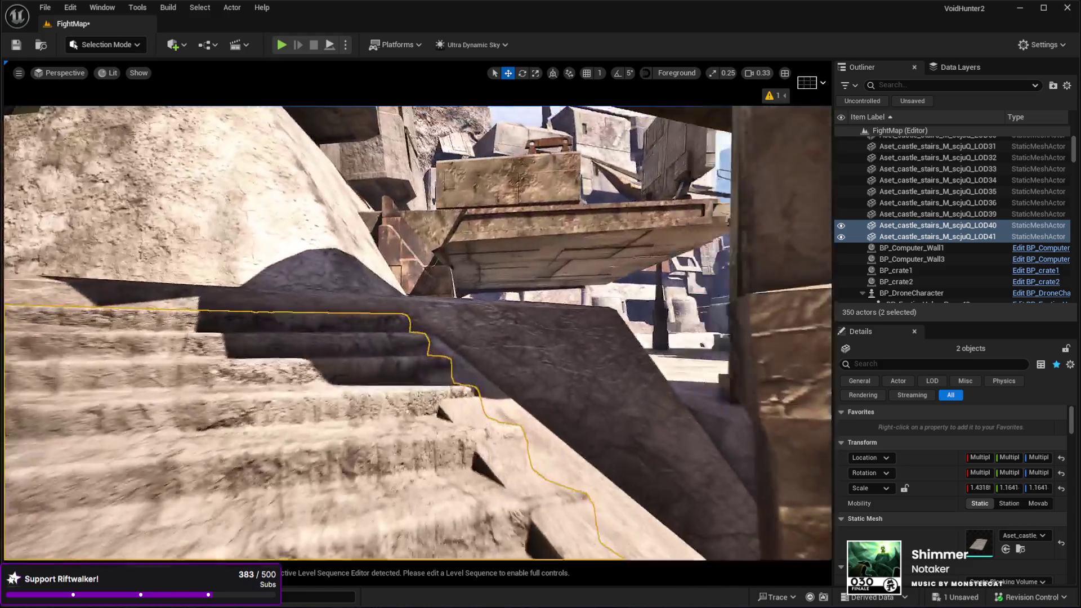
mouse_move(328, 307)
left_mouse_down()
mouse_move(384, 387)
mouse_move(380, 367)
left_mouse_up()
left_click(328, 307)
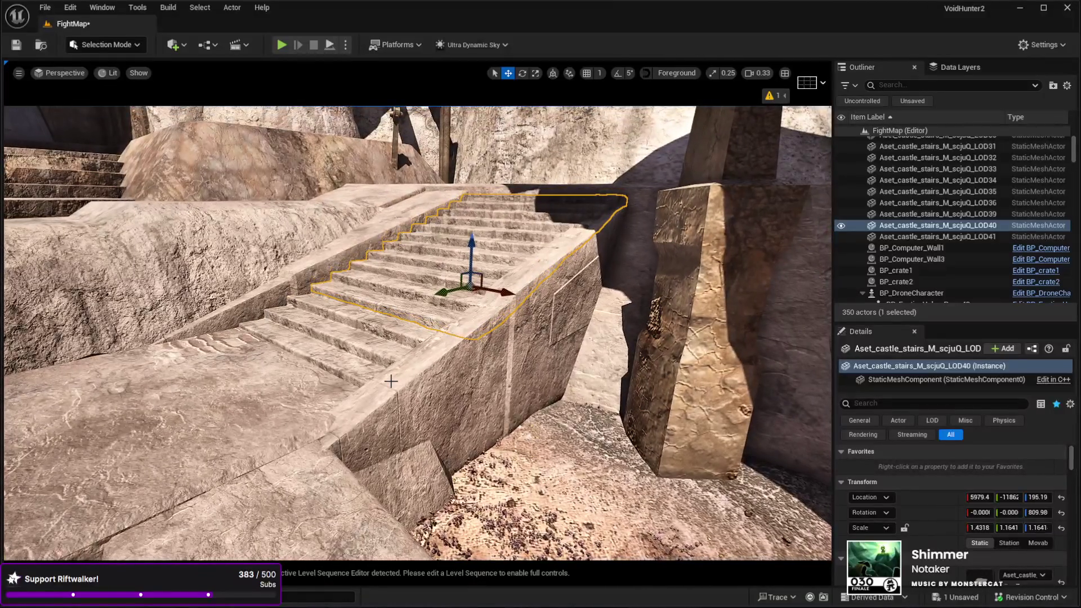
left_click(391, 380, "ctrl")
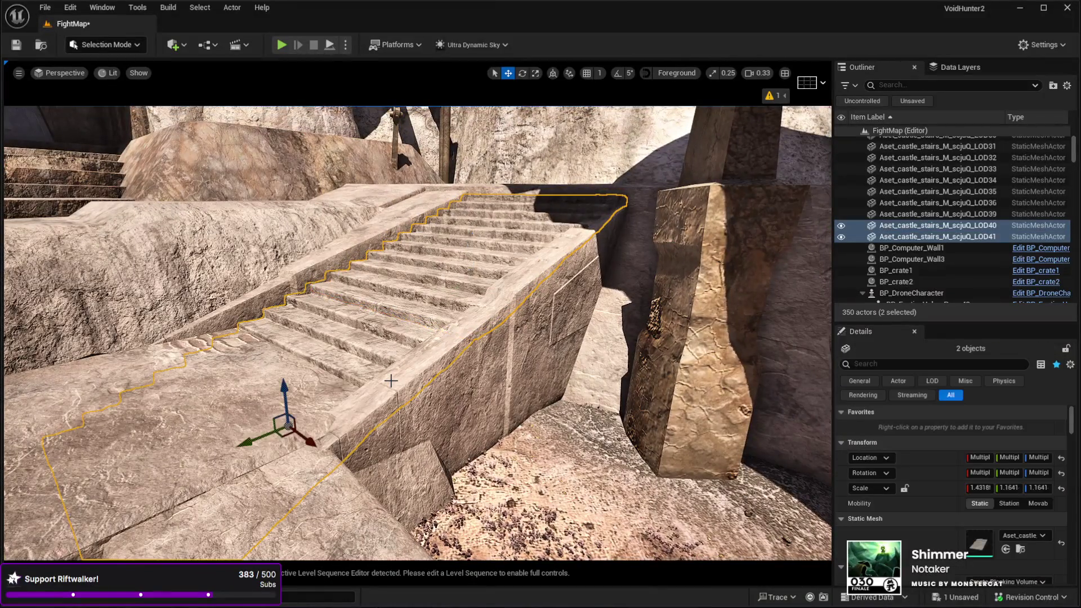
mouse_move(391, 381)
left_mouse_down()
mouse_move(394, 357)
mouse_move(378, 380)
left_mouse_up()
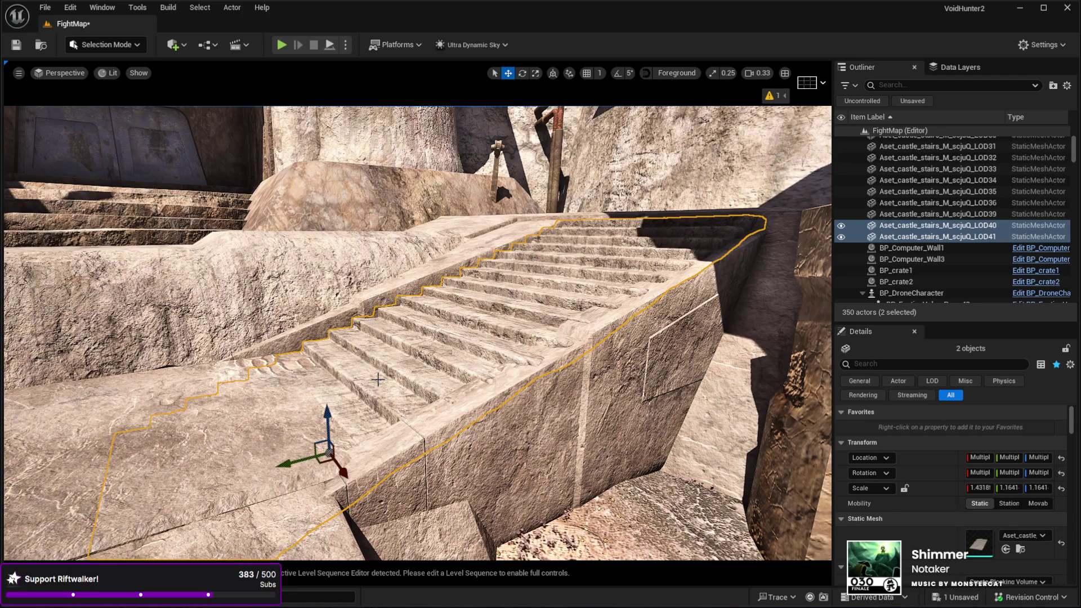
mouse_move(367, 380)
left_mouse_down()
mouse_move(365, 293)
mouse_move(338, 372)
mouse_move(511, 370)
left_mouse_up()
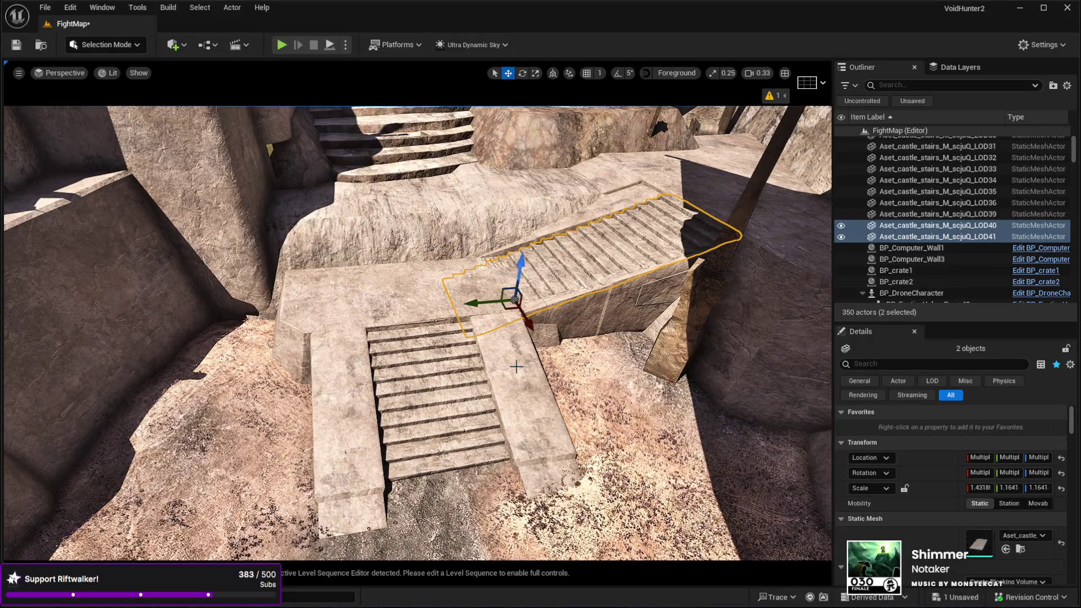
left_click_drag(516, 366, 540, 323)
Step: Frame the lower staircase and slide the BaseB3 stone block along its Y axis
left_click(539, 323)
left_click(513, 409, "ctrl")
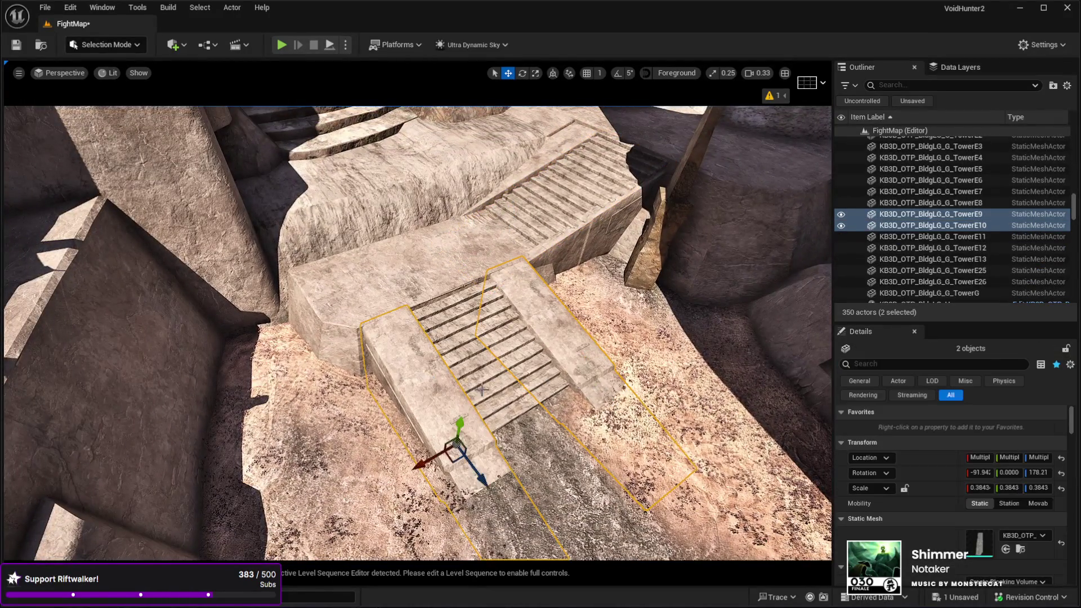
key("f")
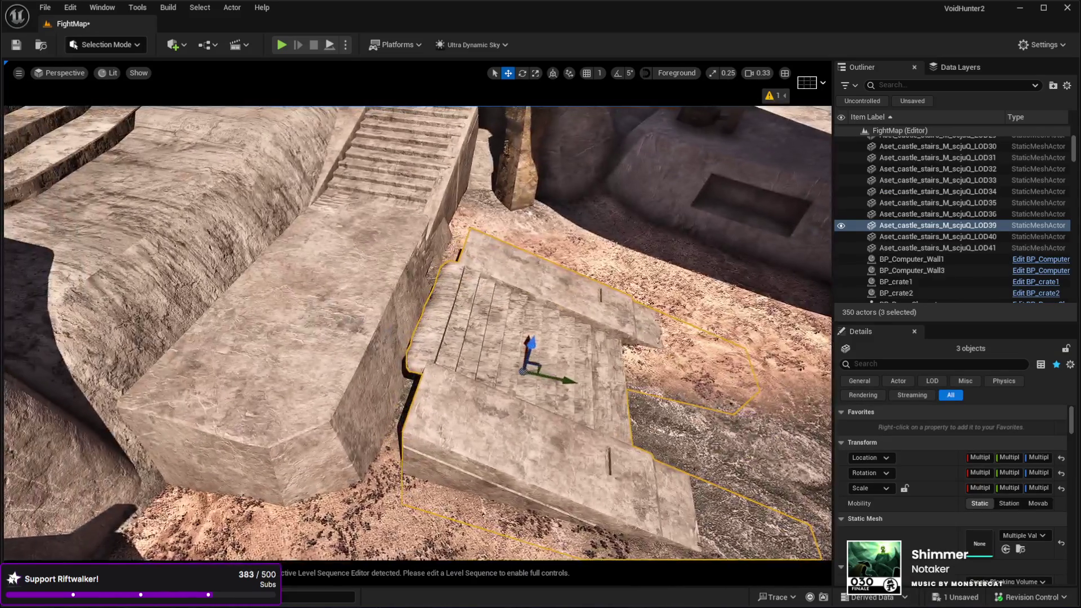
left_click(329, 422)
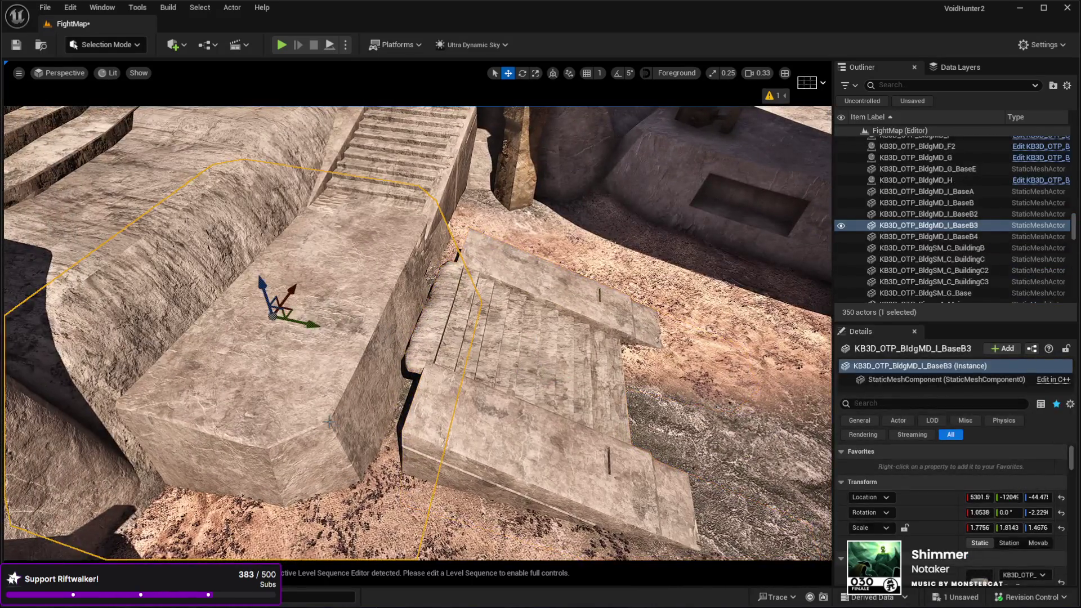
mouse_move(317, 325)
left_mouse_down()
mouse_move(352, 340)
mouse_move(332, 310)
left_mouse_up()
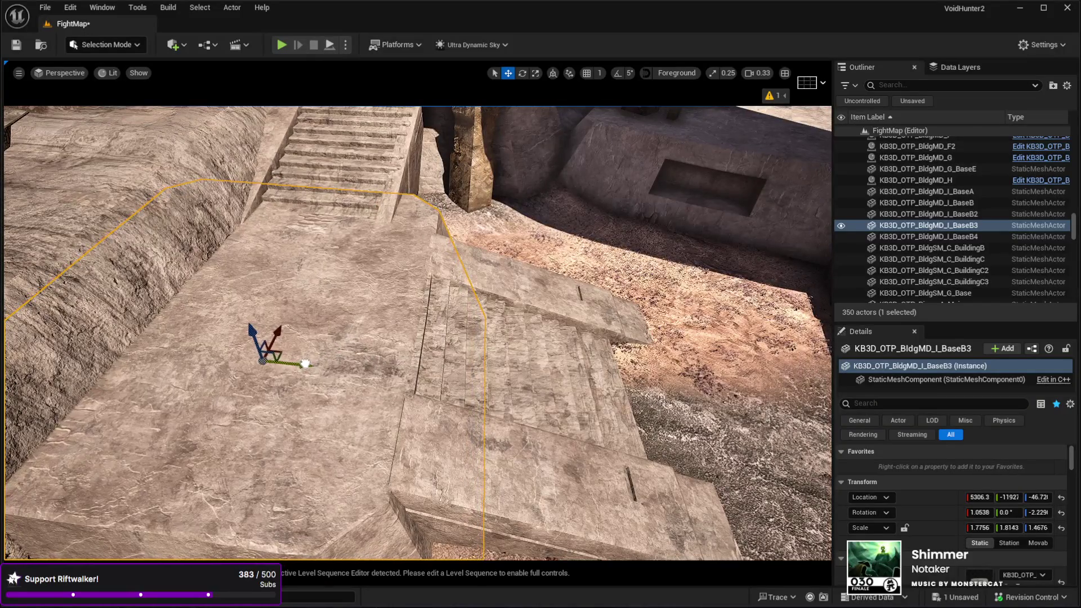
Step: Nudge the TowerE12 block beside the stairs to X 5811.4, Z 190.44
left_click_drag(306, 364, 316, 338)
mouse_move(276, 375)
left_mouse_down()
mouse_move(310, 356)
mouse_move(292, 352)
mouse_move(295, 332)
left_mouse_up()
left_click_drag(399, 338, 398, 350)
left_click(552, 341)
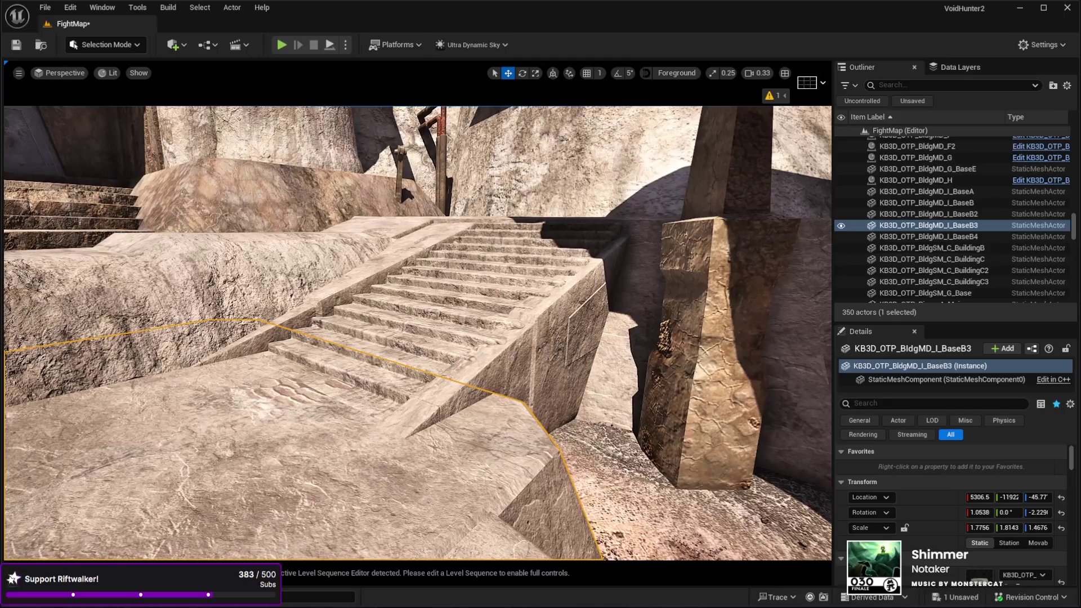
mouse_move(551, 342)
left_mouse_down()
mouse_move(566, 364)
mouse_move(535, 375)
left_mouse_up()
mouse_move(339, 439)
left_mouse_down()
mouse_move(313, 439)
mouse_move(346, 428)
mouse_move(321, 422)
left_mouse_up()
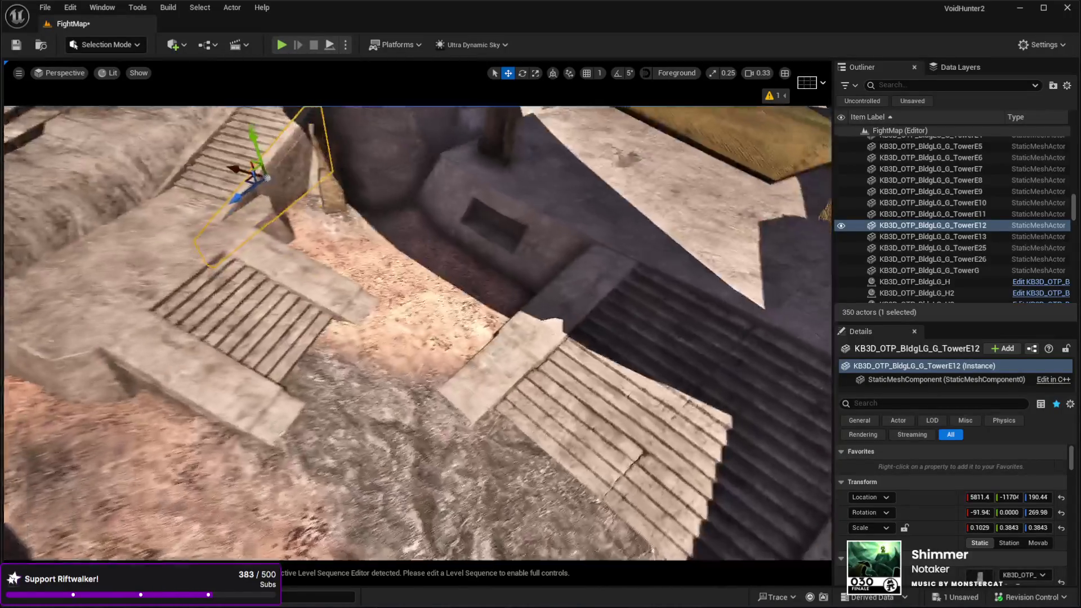
Step: Slim the TowerE6 and TowerE5 stair side walls, bringing TowerE5 to 0.2445 X scale
key("w")
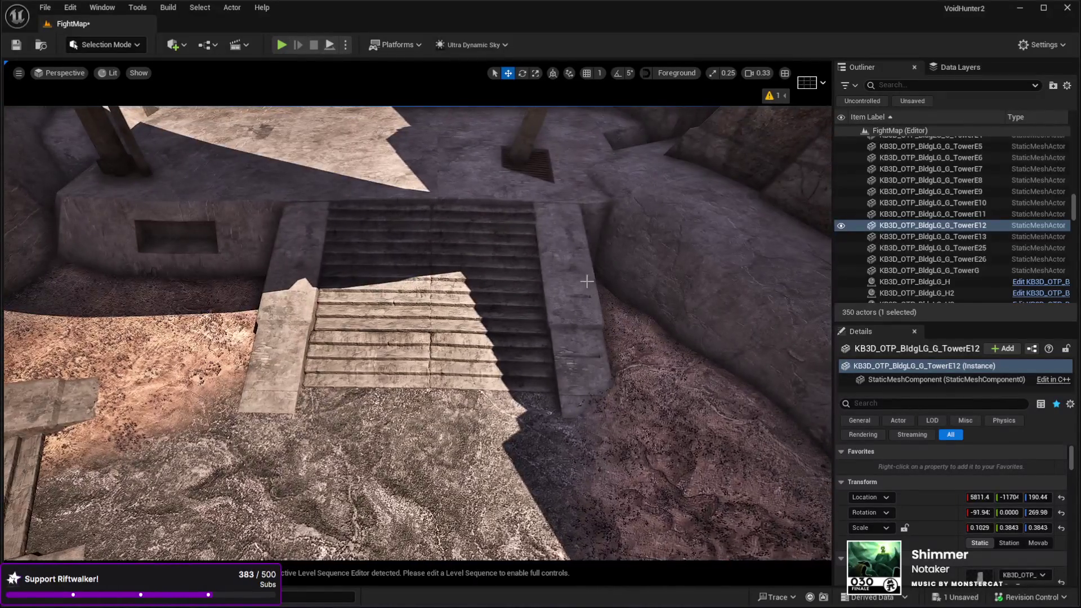
left_click(586, 281)
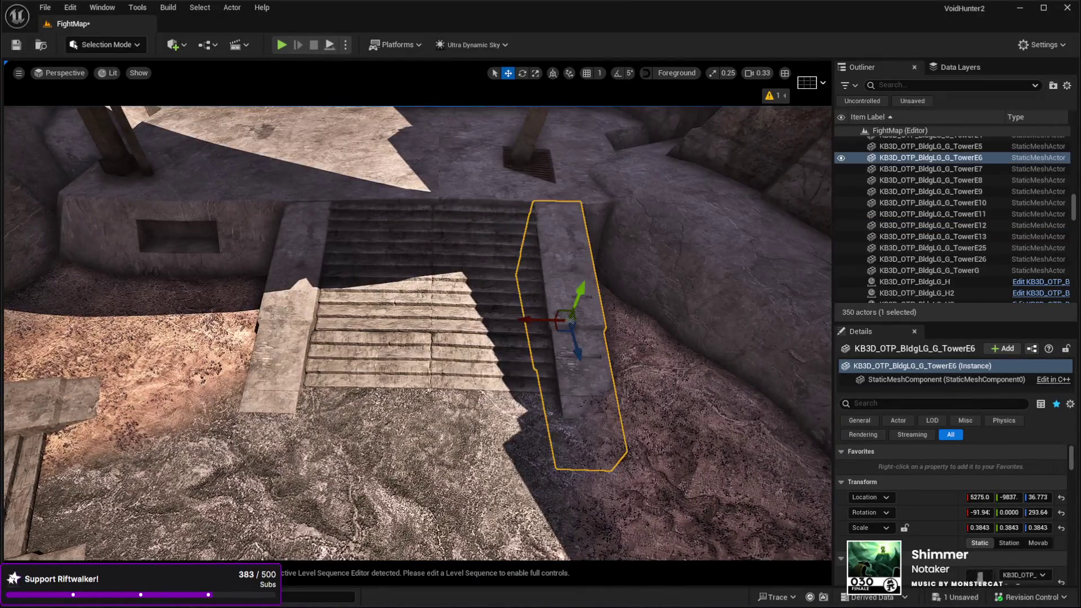
key("r")
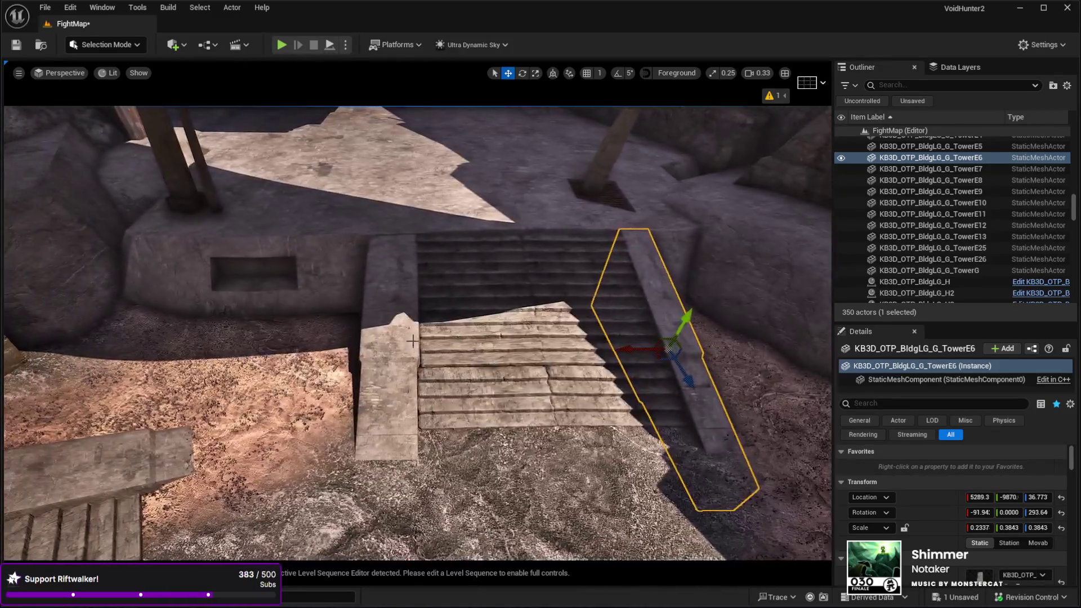
left_click(381, 364)
key("e")
key("r")
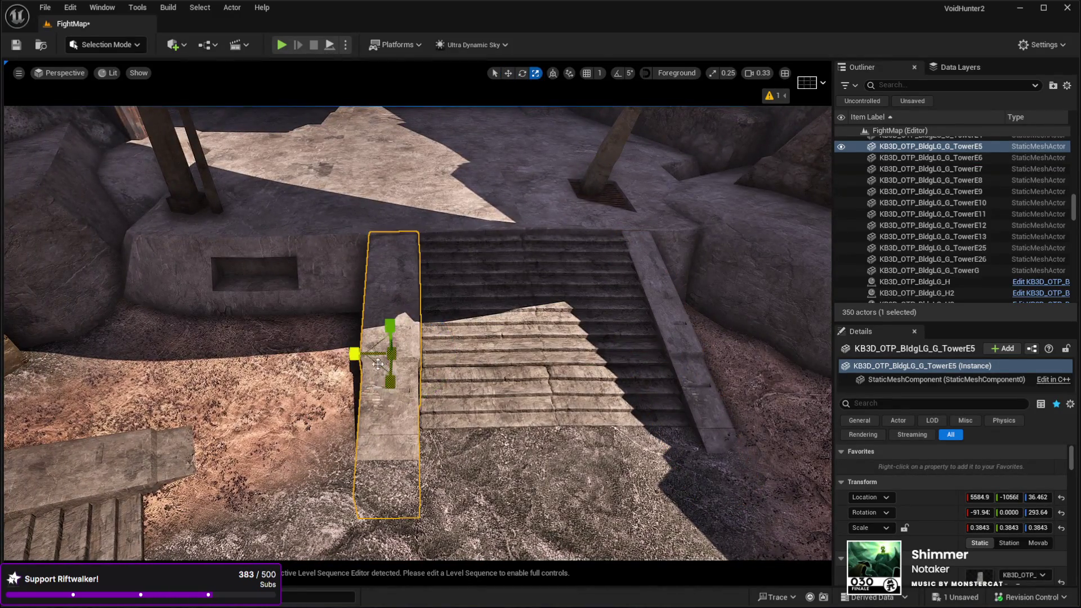
key("w")
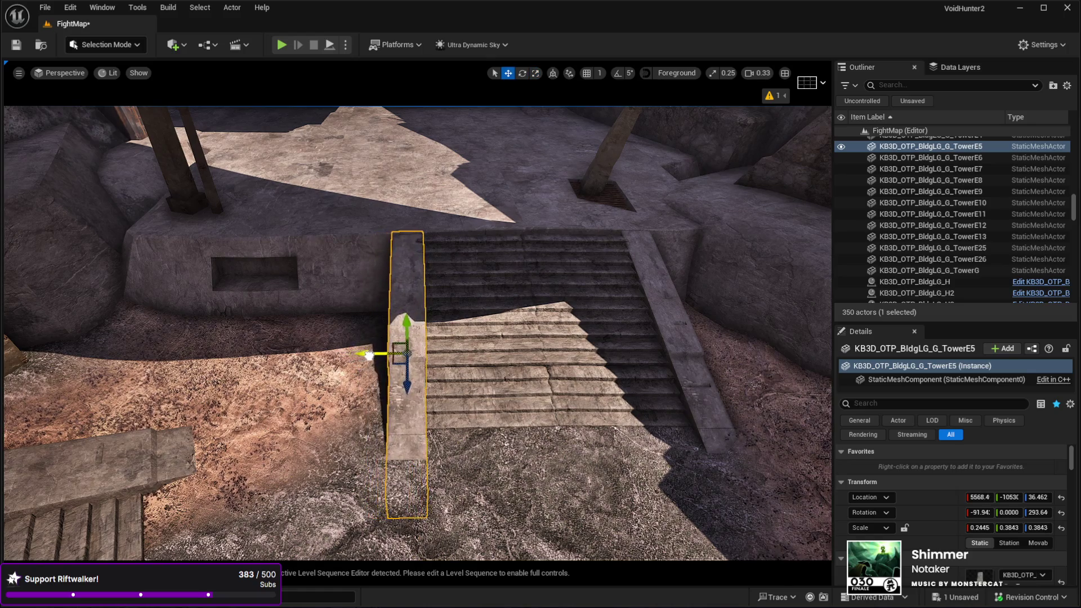
Step: Turn the view toward the lower staircase and begin selecting its stair pieces
mouse_move(372, 357)
left_mouse_down()
mouse_move(495, 316)
mouse_move(560, 477)
left_mouse_up()
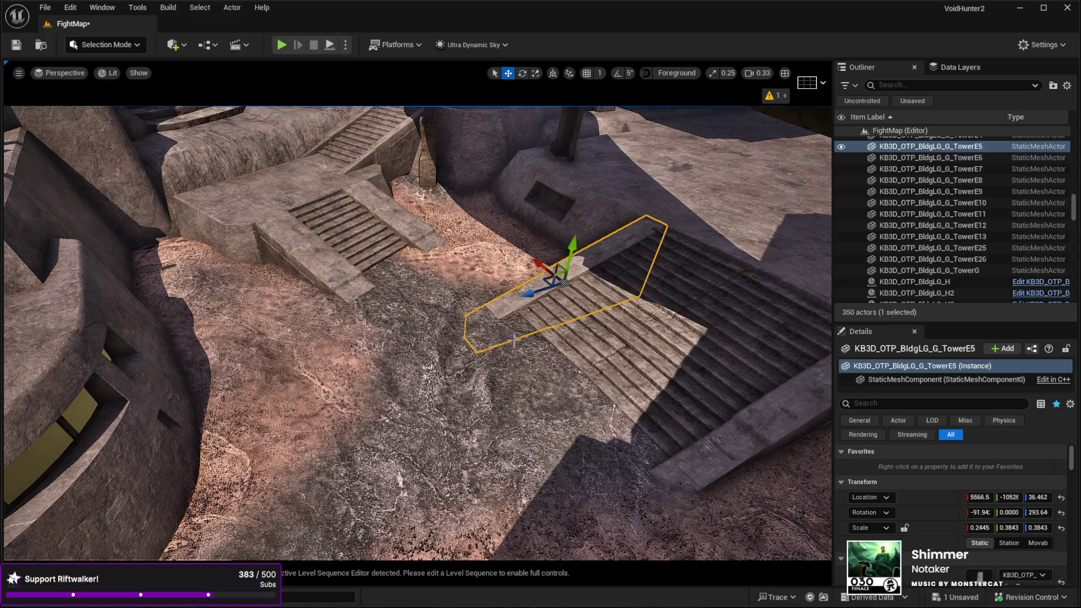
key("w")
key("w")
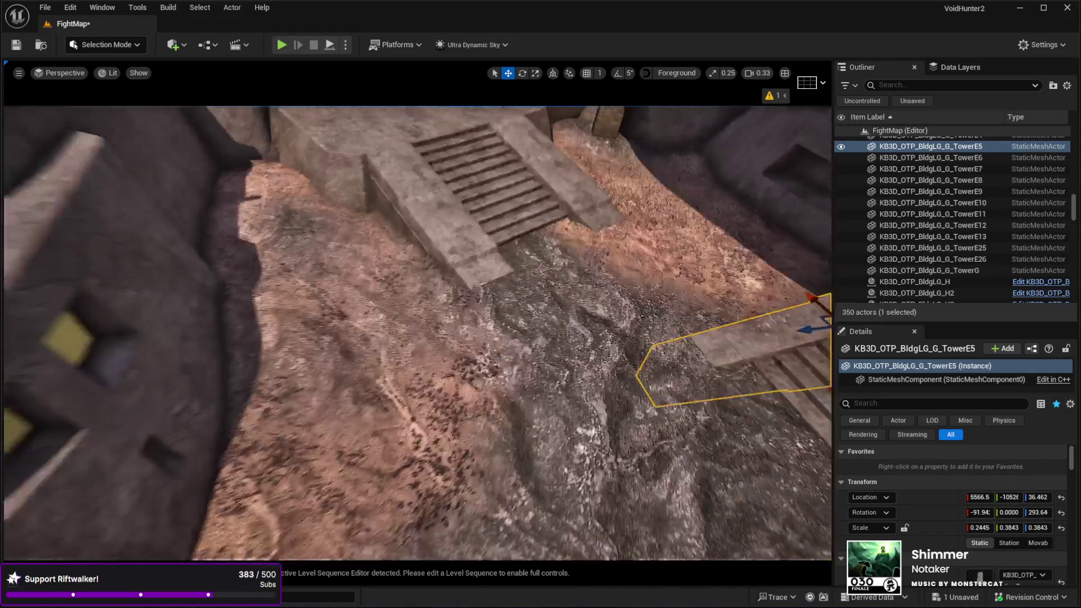
left_click(438, 178, "ctrl")
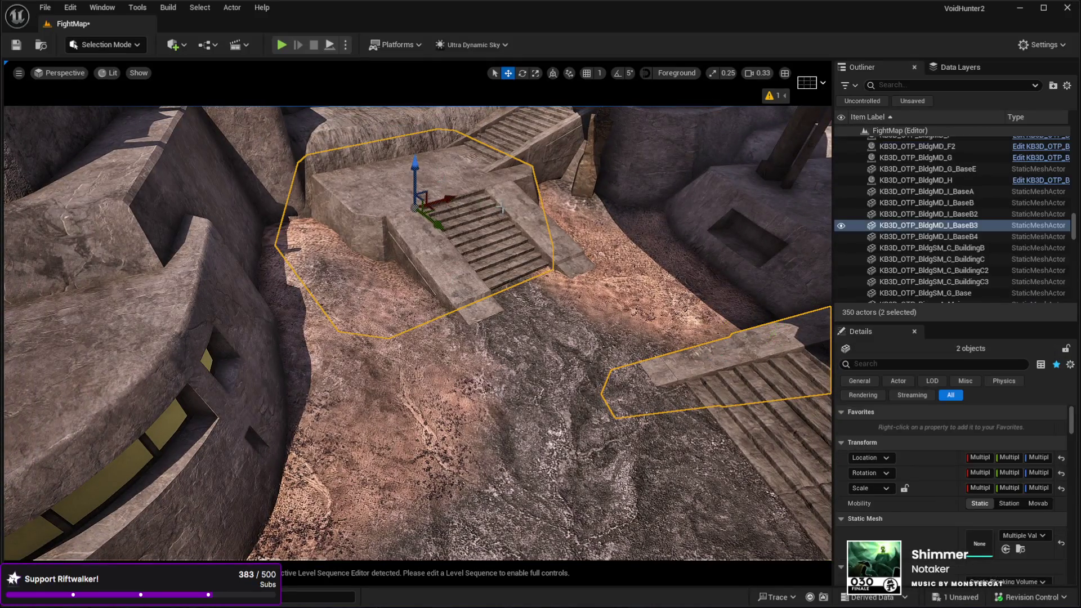
Step: Multi-select the castle stairs and stair pieces, minus the right walkway, and yaw them 33.7°
left_click(568, 315, "ctrl")
left_click(506, 366, "ctrl")
left_click(478, 228, "ctrl")
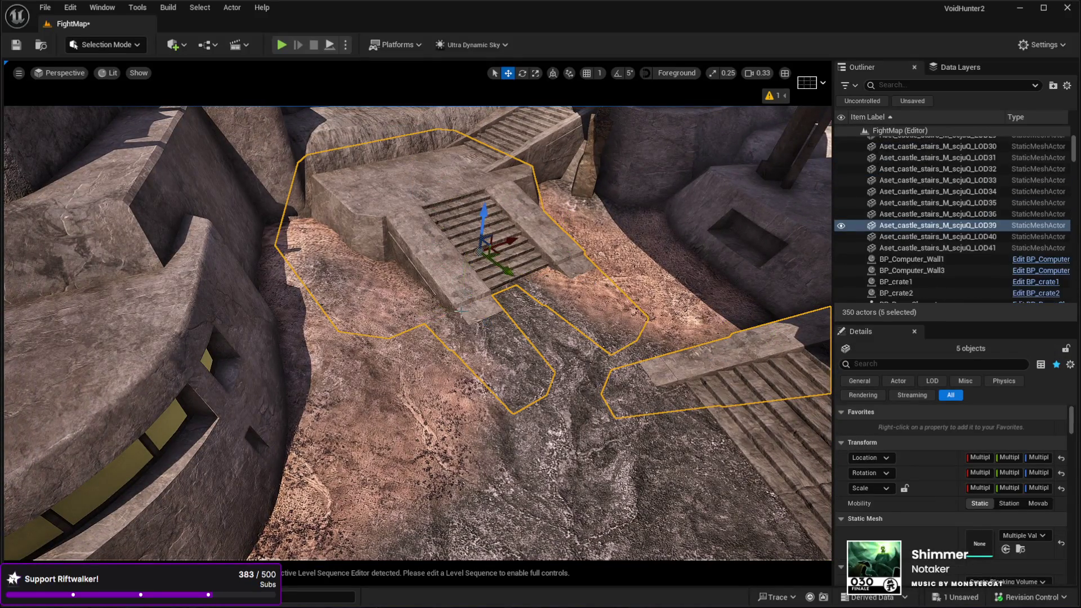
key("r")
key("e")
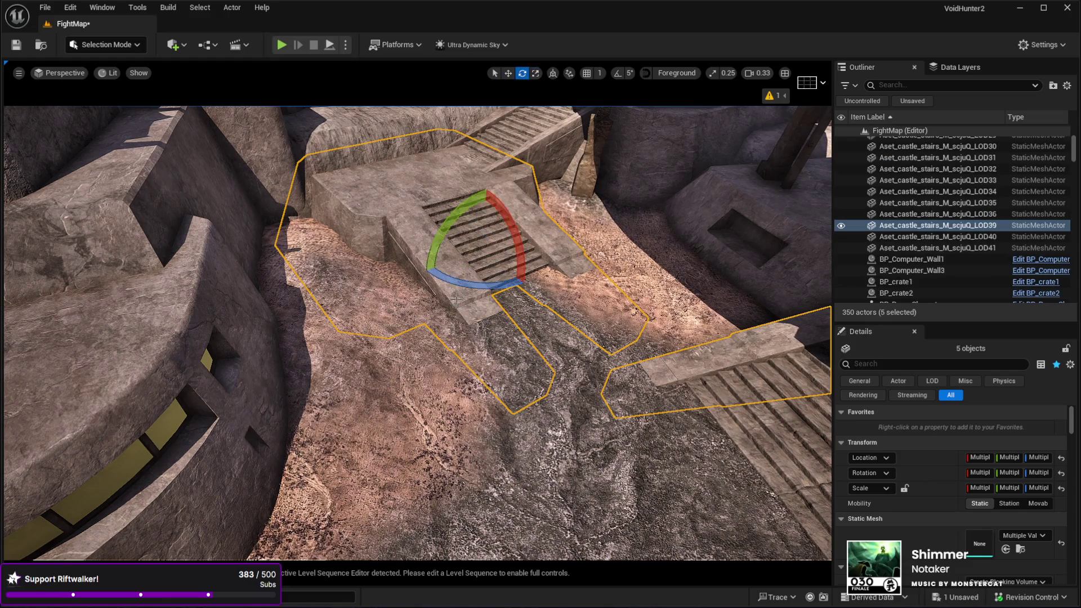
mouse_move(471, 288)
left_mouse_down()
mouse_move(506, 285)
mouse_move(470, 288)
mouse_move(518, 265)
mouse_move(532, 242)
mouse_move(445, 271)
mouse_move(388, 270)
mouse_move(406, 265)
left_mouse_up()
left_click(761, 365, "ctrl")
key("w")
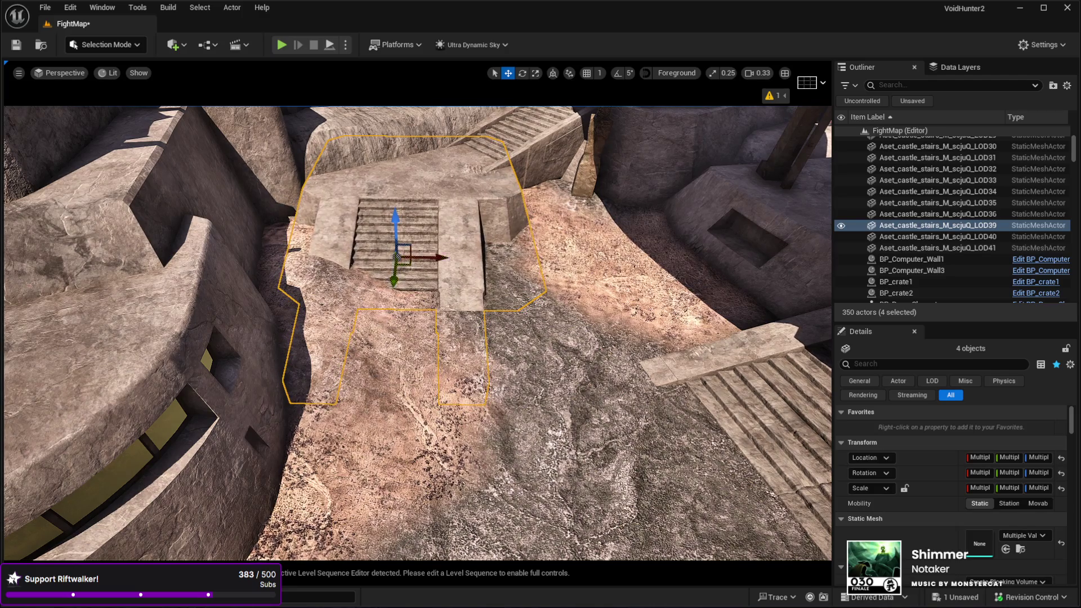
Step: Fly to the stairs, enter Landscape Mode's Flatten sculpt tool, and sample the flatten target 0.0 from the terrain
key("w")
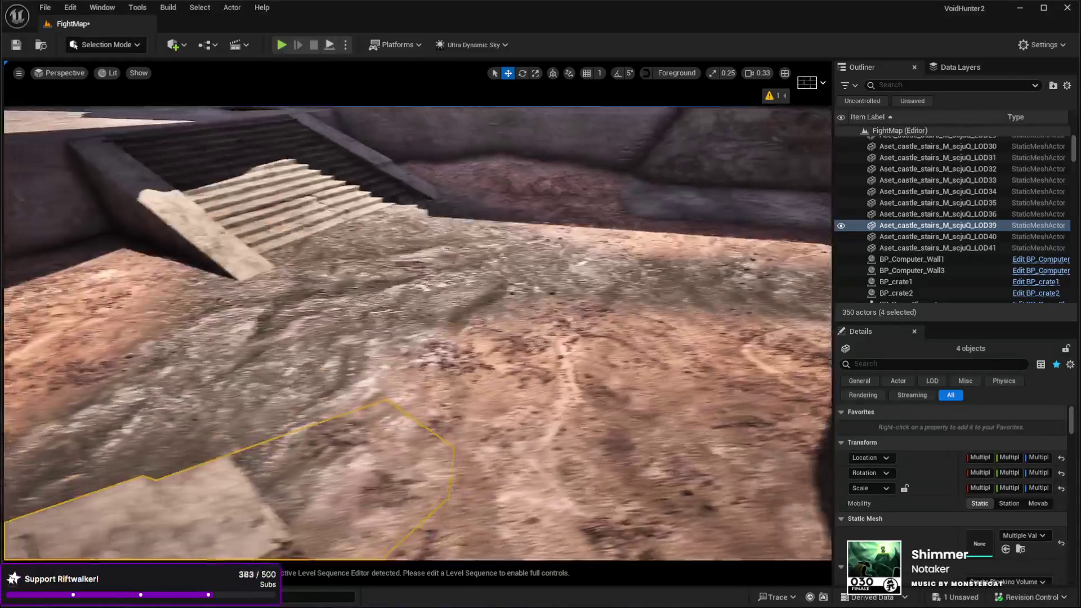
key("s")
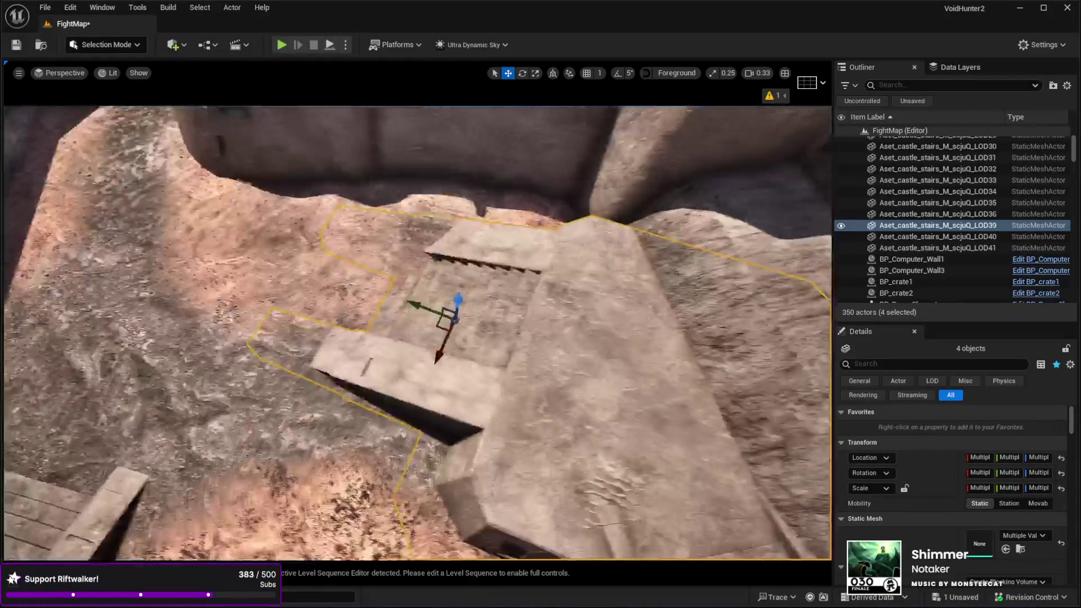
key("w")
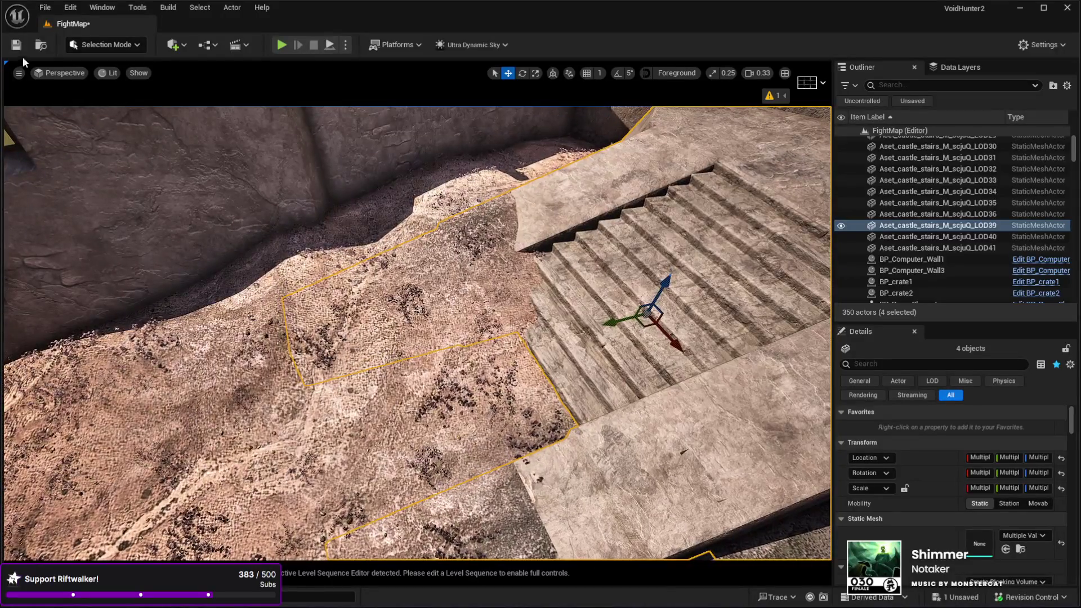
left_click(90, 45)
left_click(97, 77)
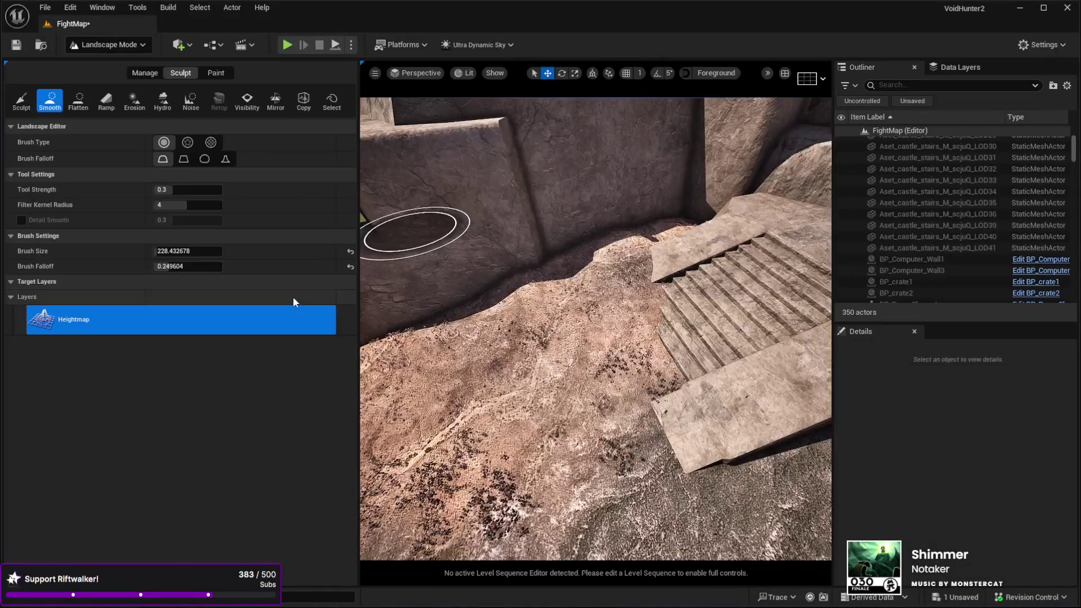
left_click(105, 100)
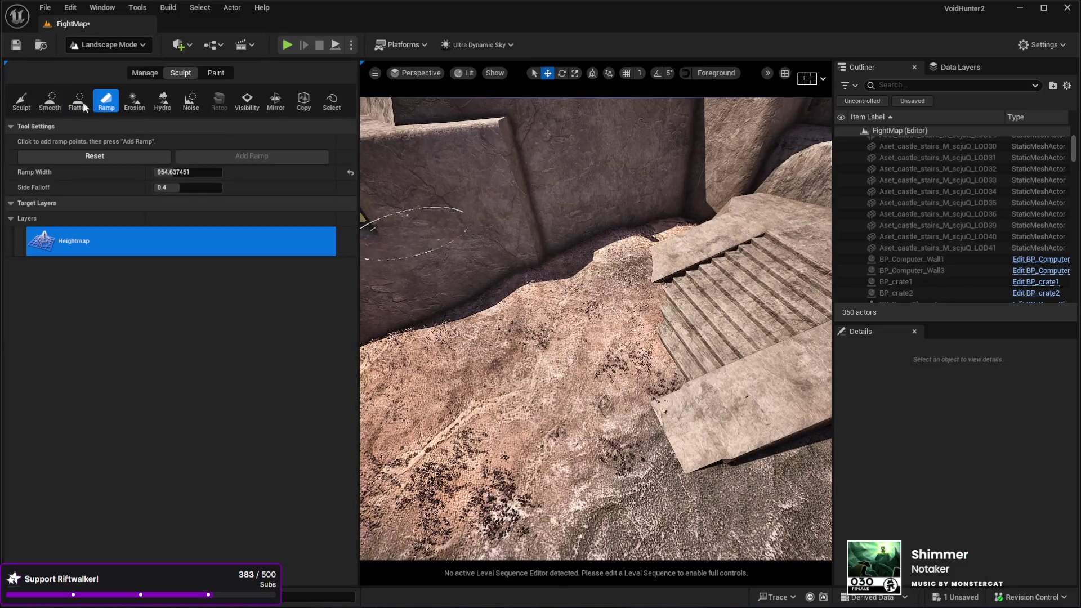
left_click(78, 100)
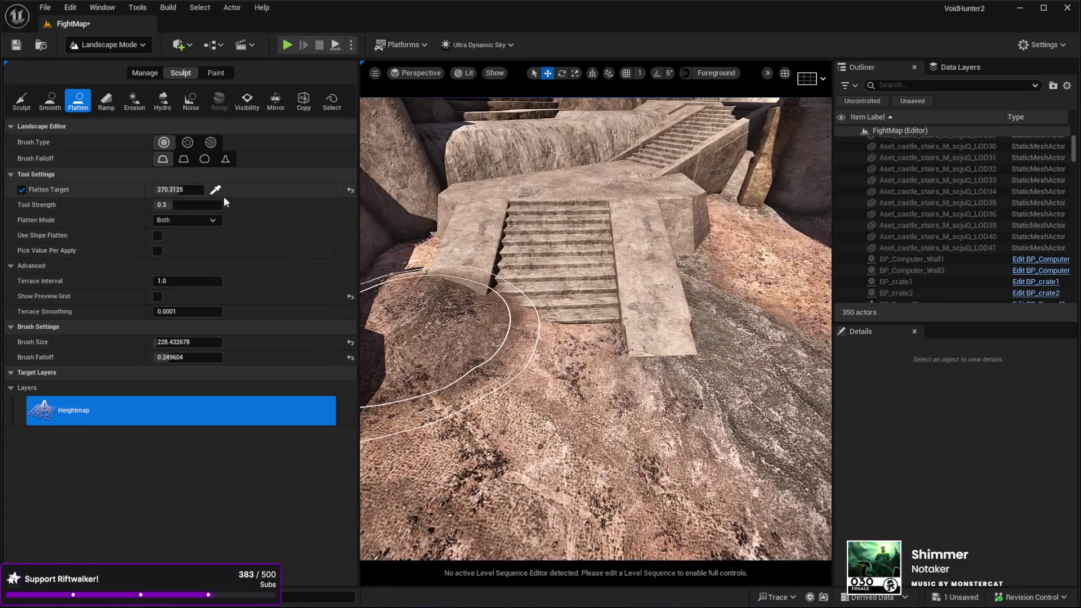
left_click(215, 190)
Step: Swing the view down near the ground and over to the round building and stairs
mouse_move(601, 340)
left_mouse_down()
mouse_move(656, 349)
mouse_move(600, 345)
left_mouse_up()
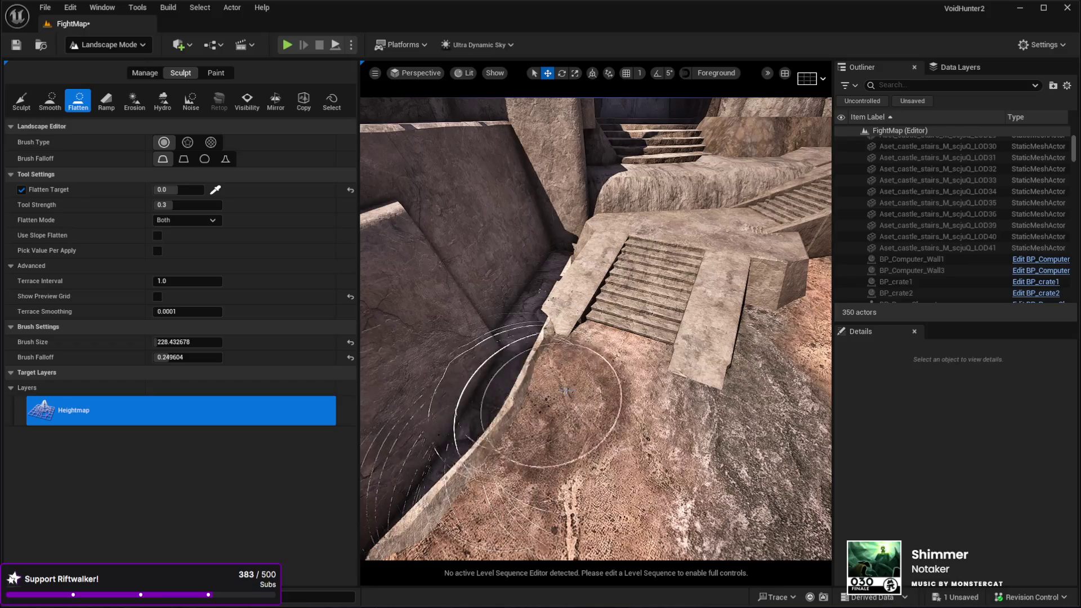
left_click_drag(566, 390, 614, 394)
mouse_move(596, 329)
left_mouse_down()
mouse_move(563, 333)
mouse_move(399, 287)
left_mouse_up()
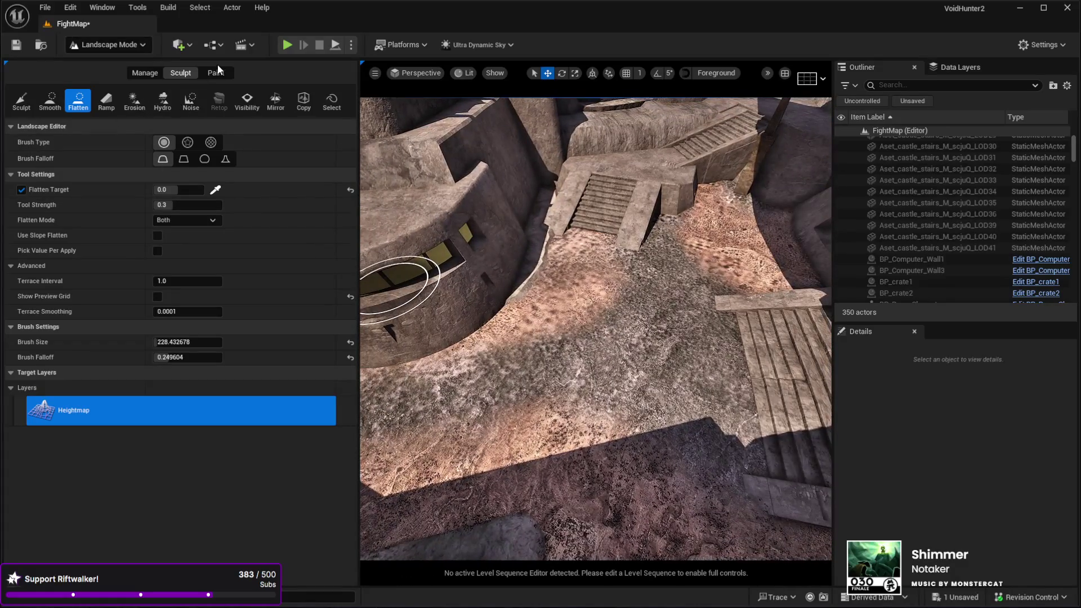
Step: Switch to Landscape Paint, pick the Desert layer, and tilt the view down onto the sandy path
left_click(219, 73)
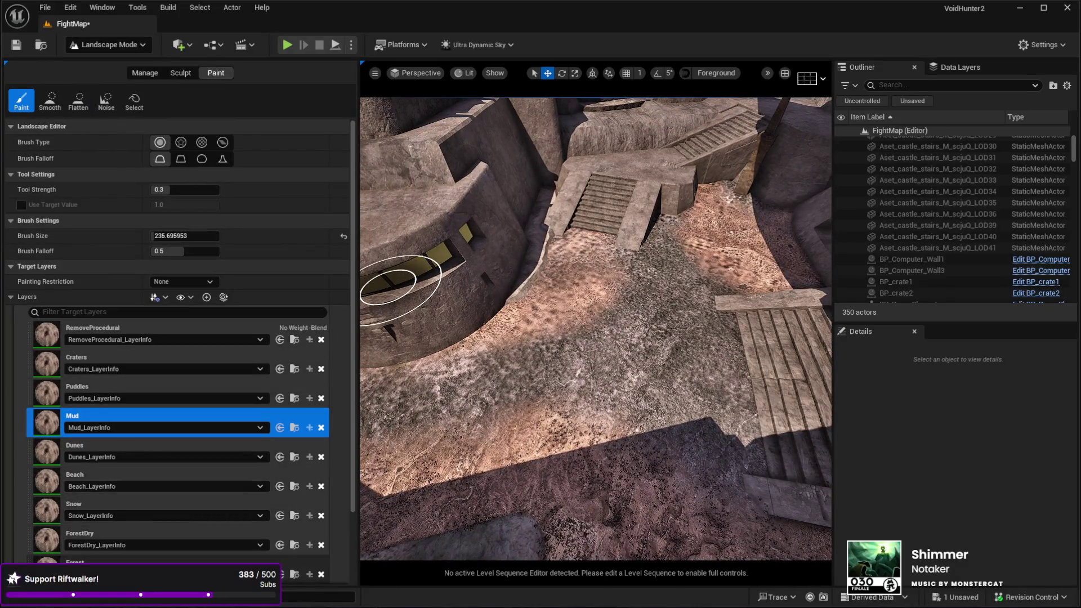
scroll(133, 560, "down", 2)
left_click(133, 542)
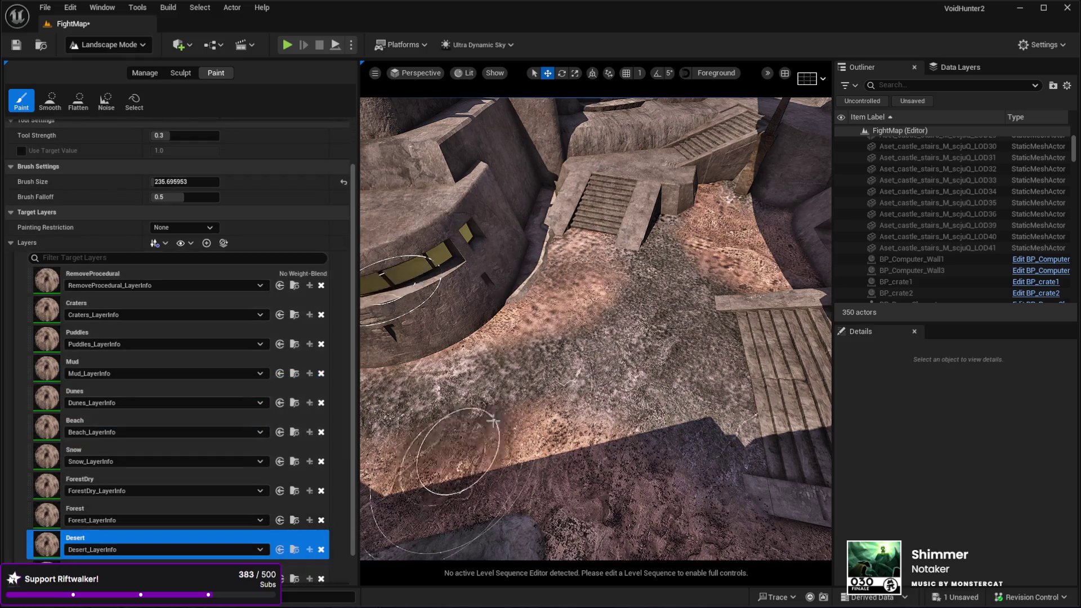
left_click_drag(458, 458, 439, 451)
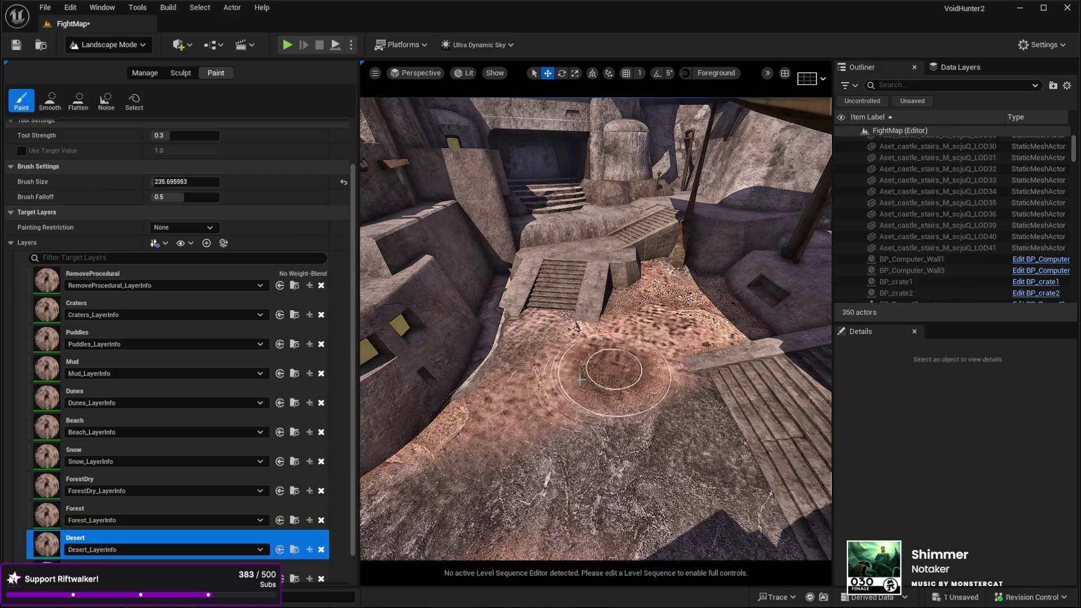
left_click_drag(646, 354, 484, 434)
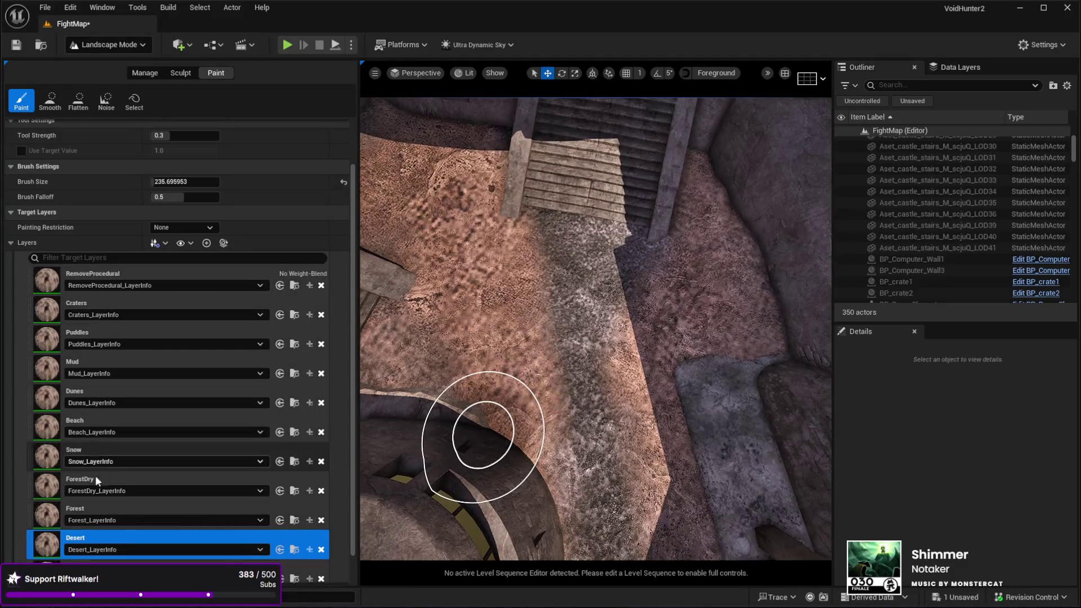
Step: Make Mud the target paint layer, then return to Selection Mode
scroll(100, 362, "up", 2)
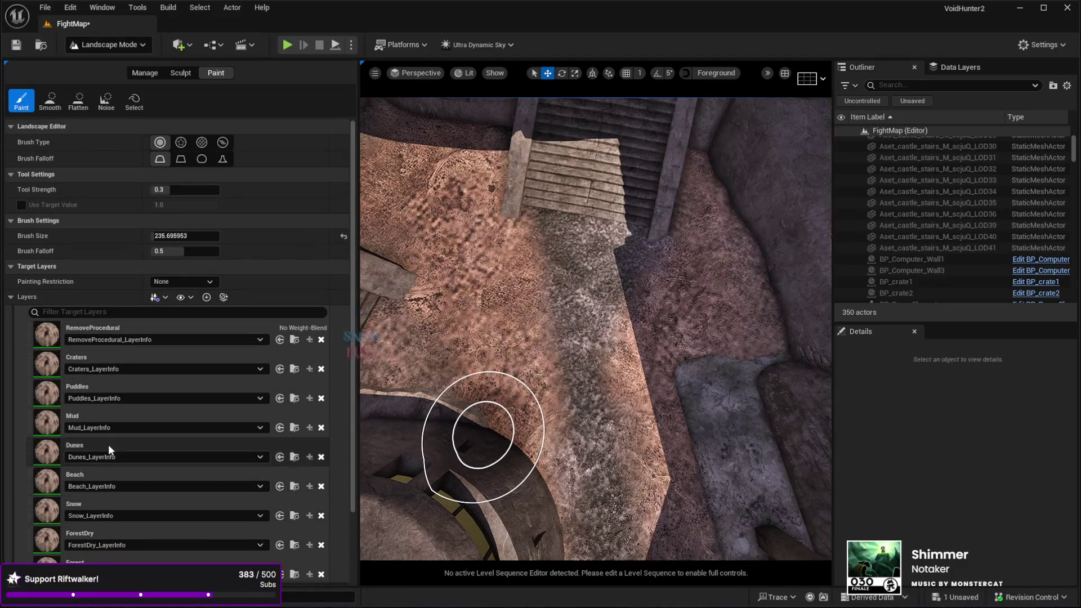
left_click(111, 418)
mouse_move(563, 338)
left_mouse_down()
mouse_move(563, 293)
mouse_move(529, 278)
mouse_move(561, 276)
left_mouse_up()
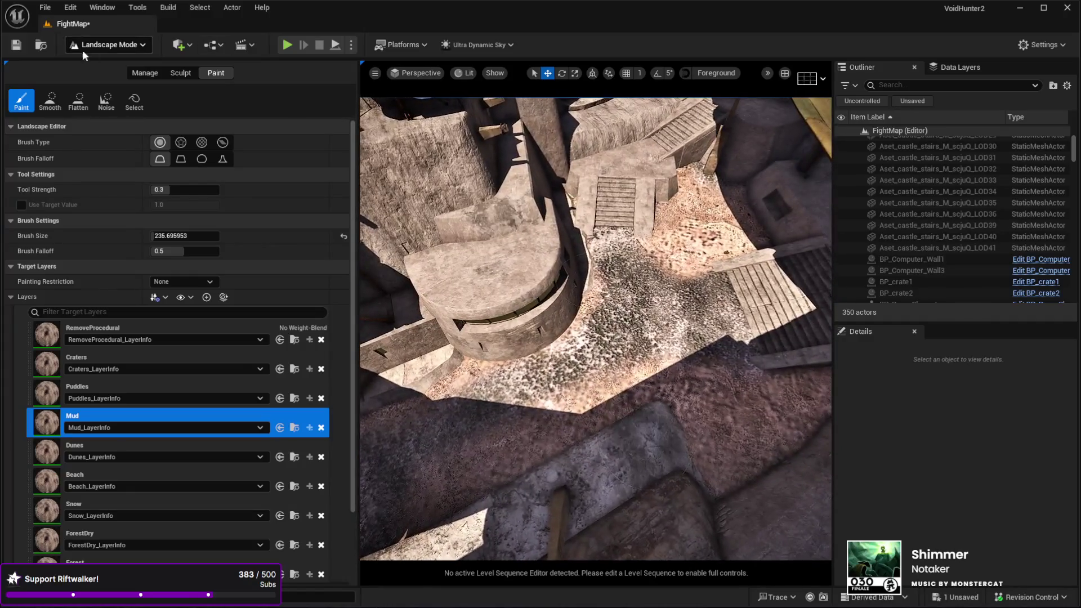
key("shift+1")
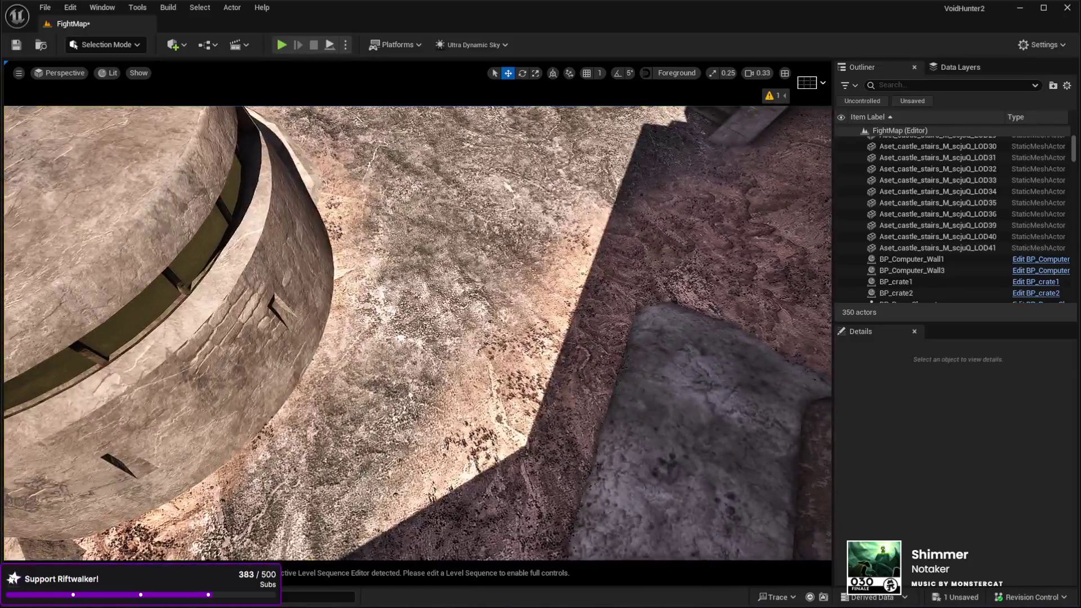
Step: Select the Landscape, start Play-in-Editor, and run the character up the stairs
left_click(402, 469)
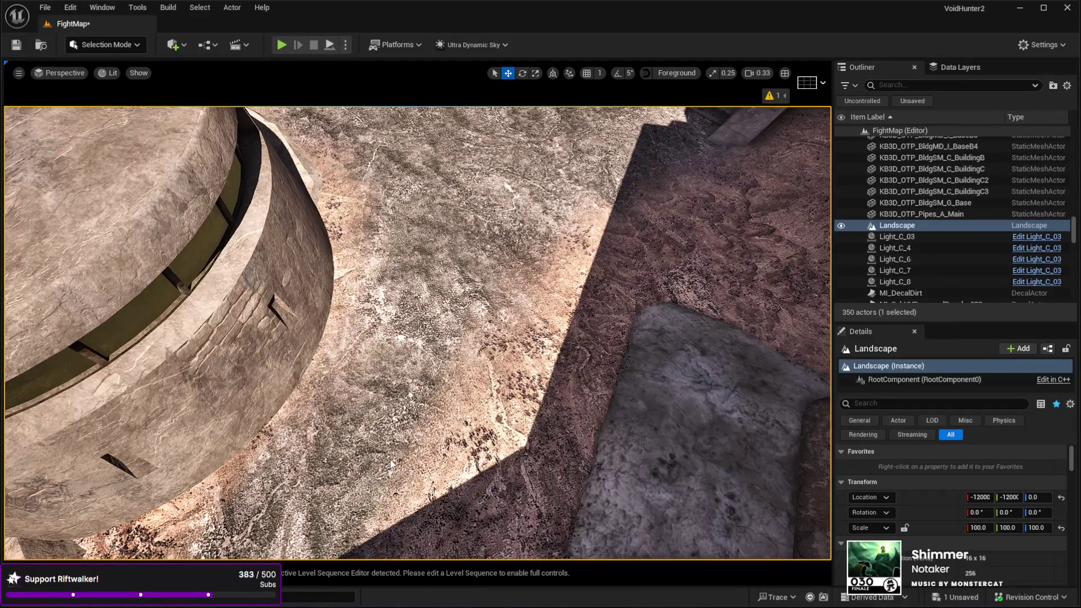
key("alt+p")
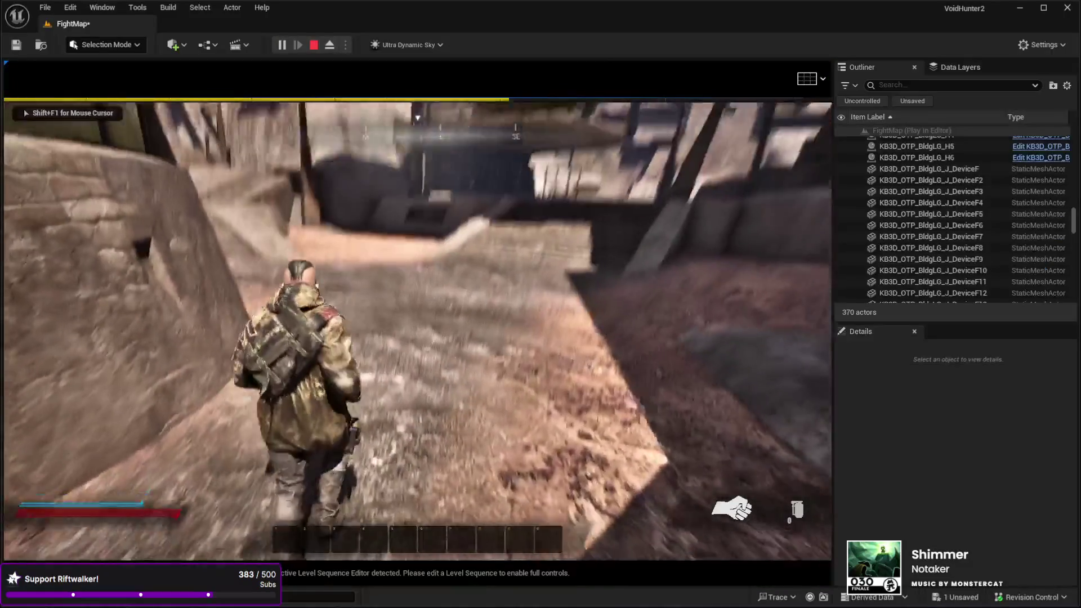
key("w")
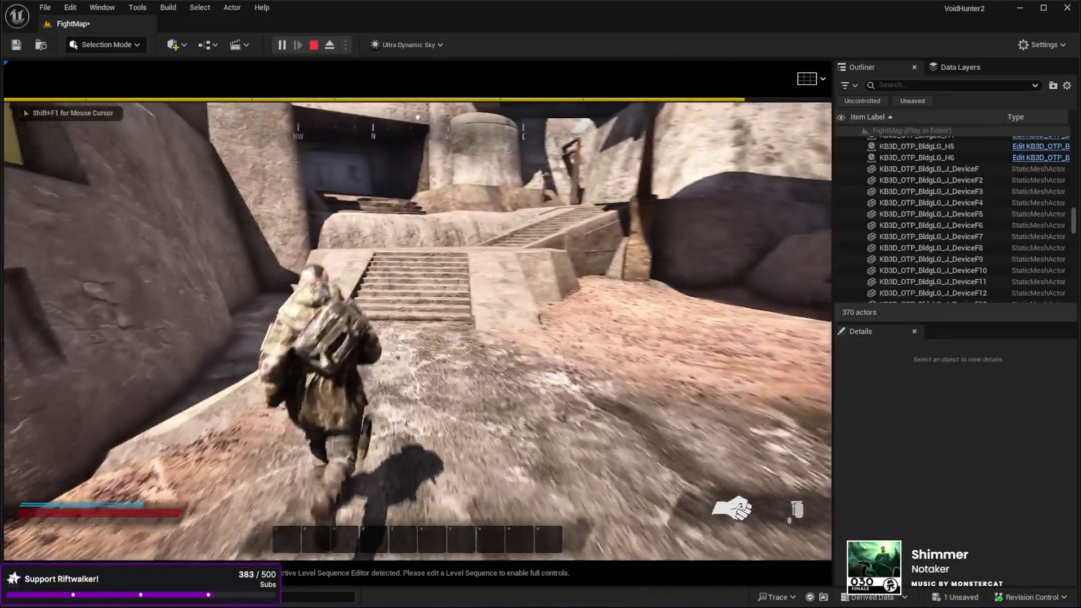
key("w")
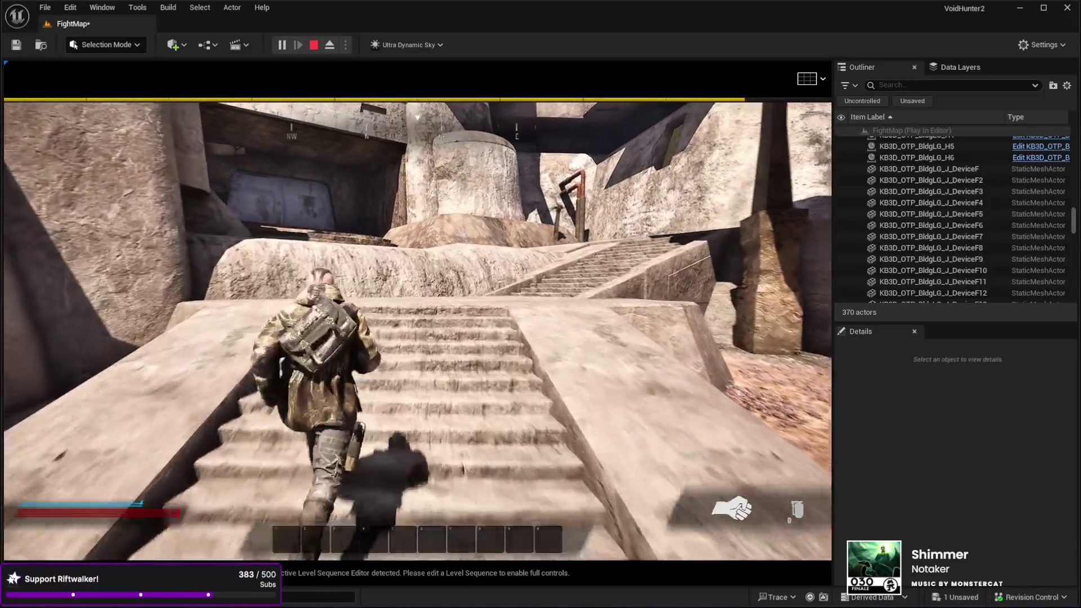
key("w")
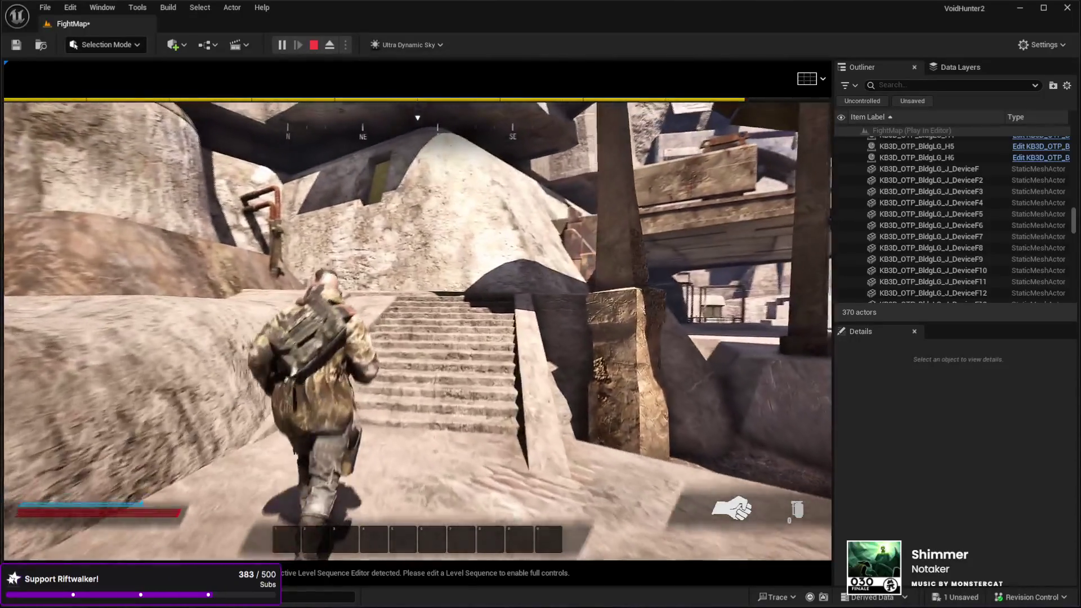
Step: Run through the courtyard and up onto the upper ledge, then stop the playtest
key("w")
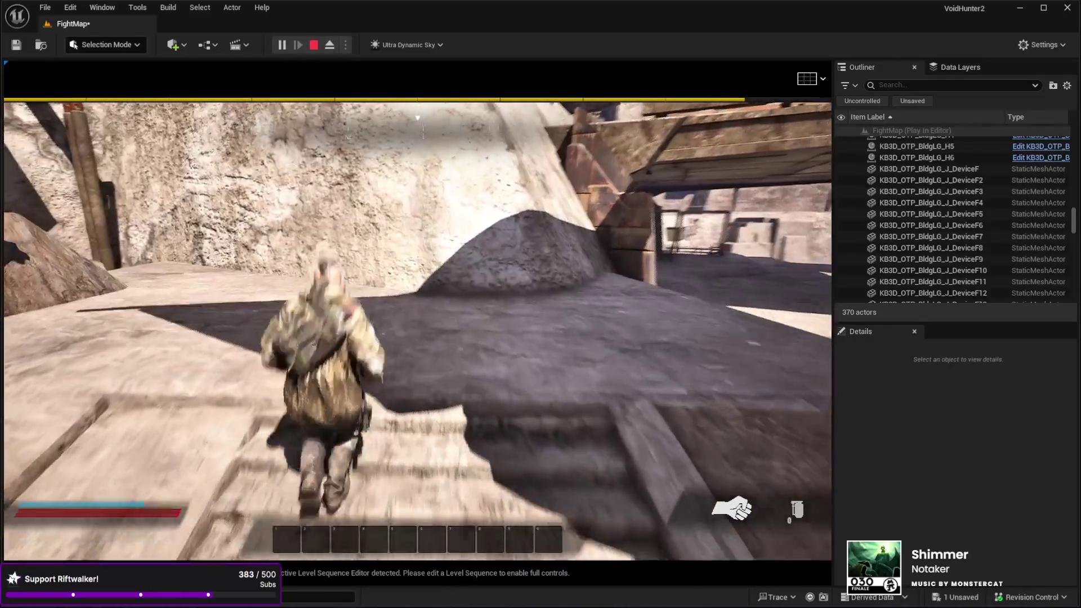
key("w")
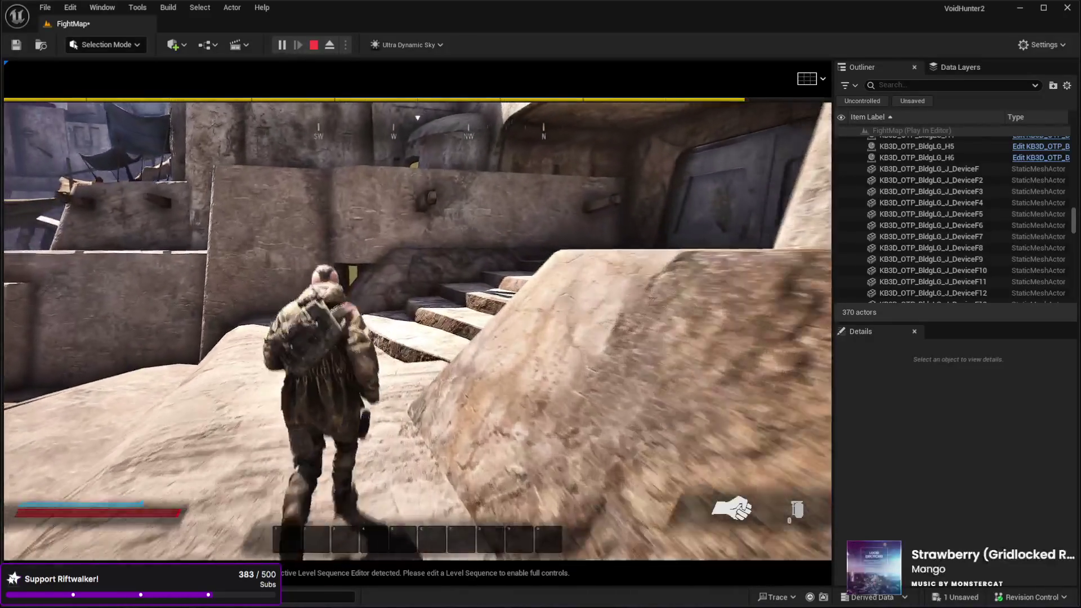
key("w")
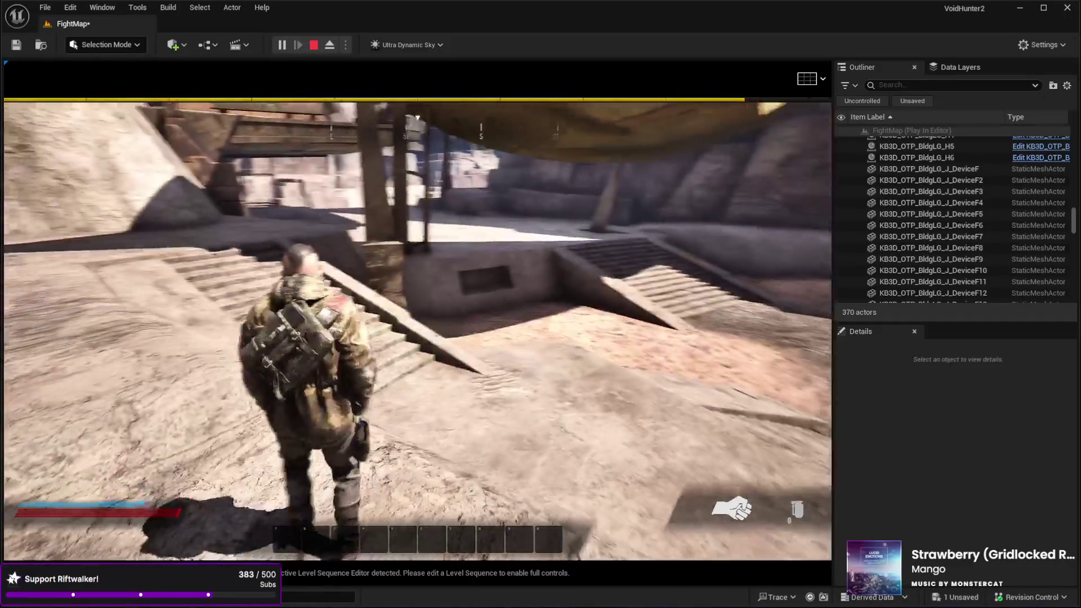
key("w")
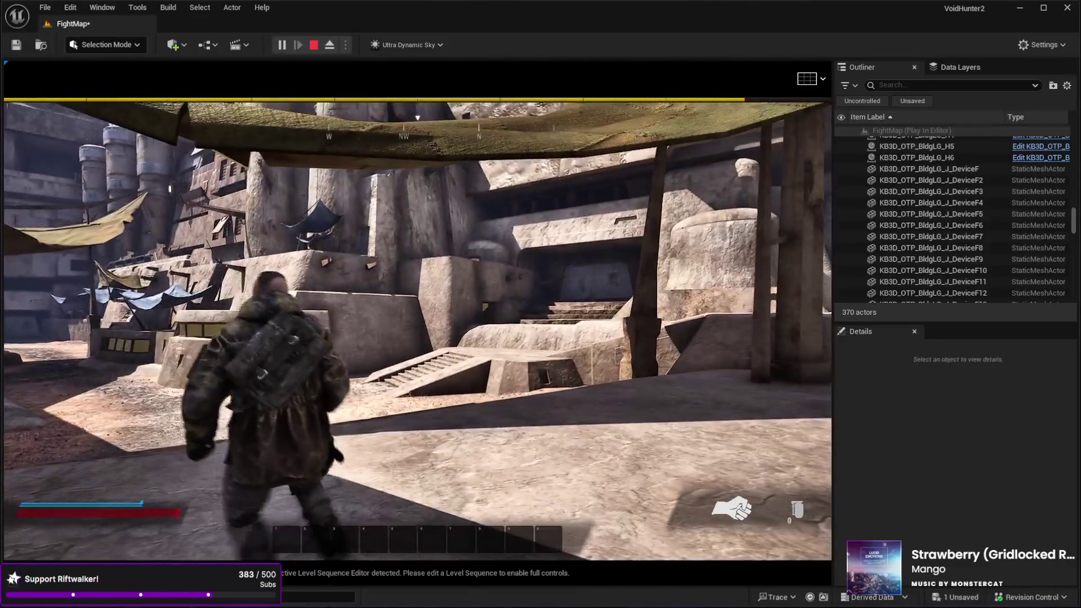
key("Escape")
left_click(72, 222)
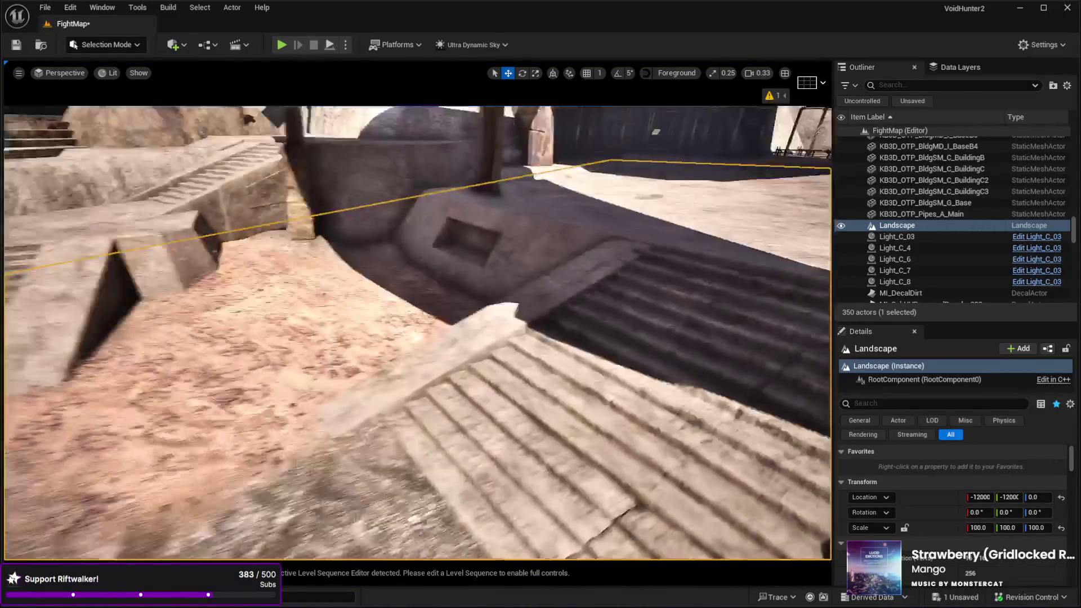
Step: Fly the camera through the courtyard to the shaded wall and return to Landscape painting with Shift+2
key("f")
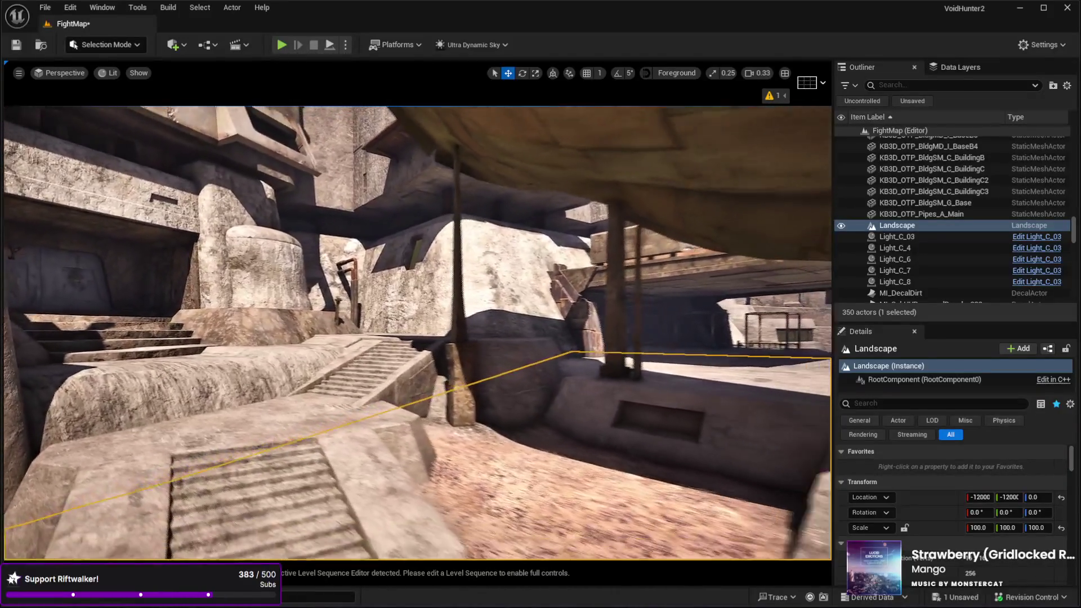
left_click_drag(237, 236, 212, 270)
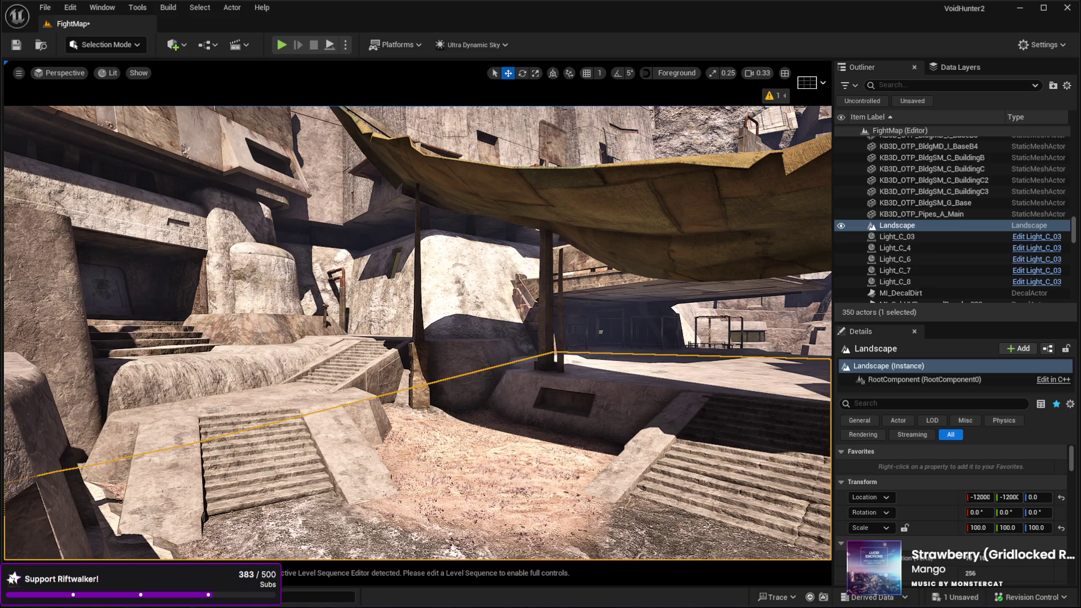
key("w")
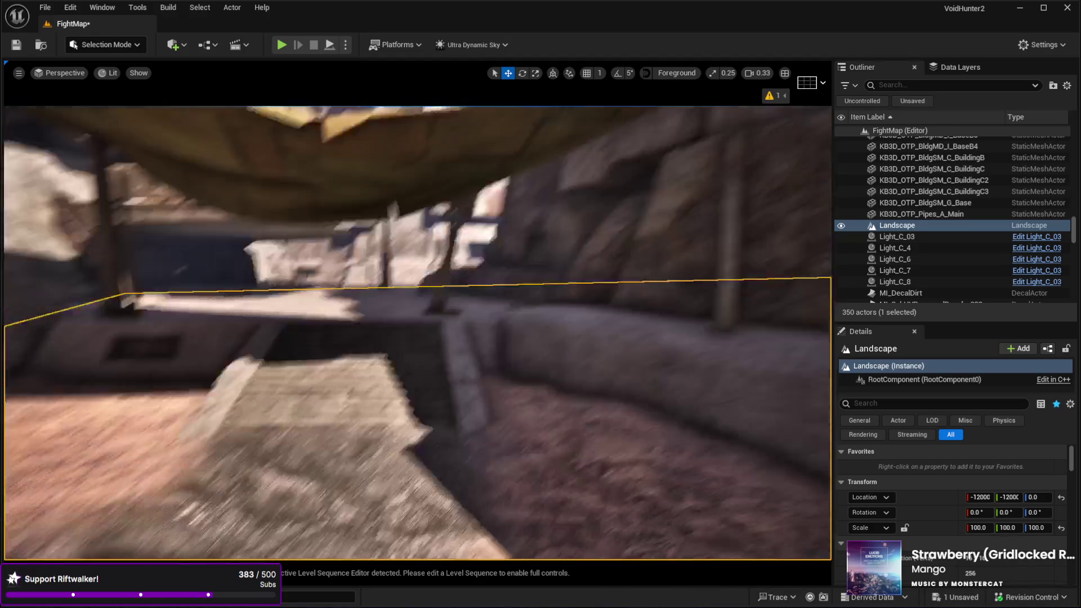
key("w")
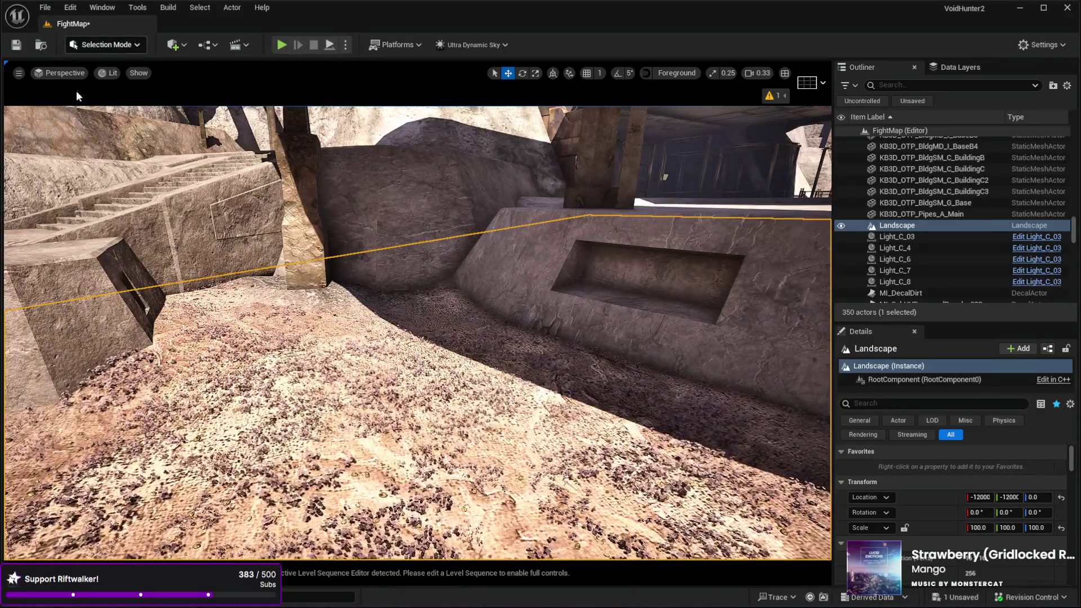
key("shift+2")
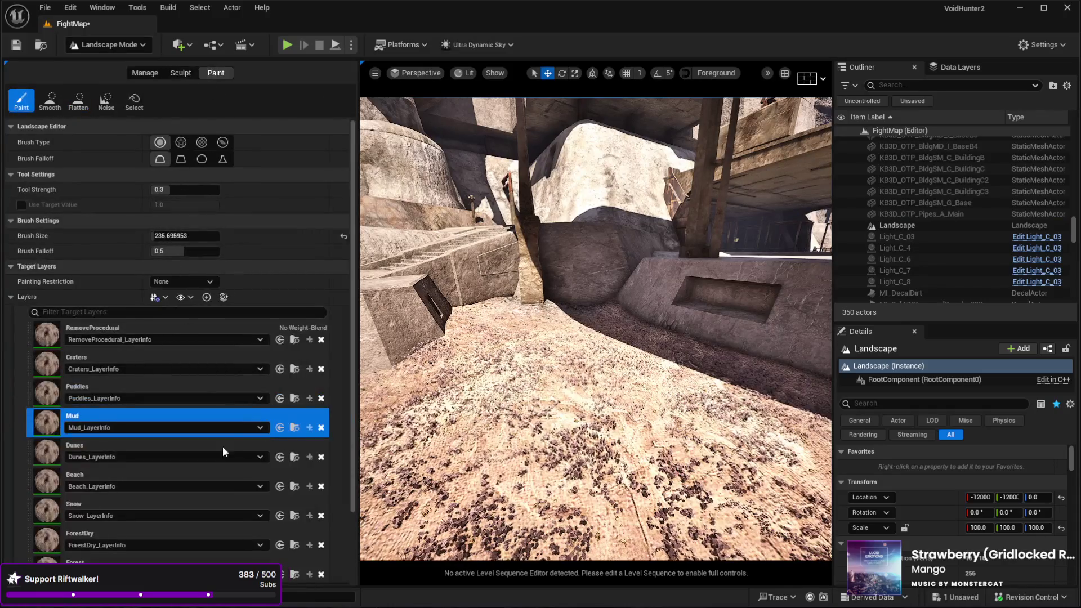
Step: Select the ForestDry layer and paint it onto the courtyard ground
left_click(109, 533)
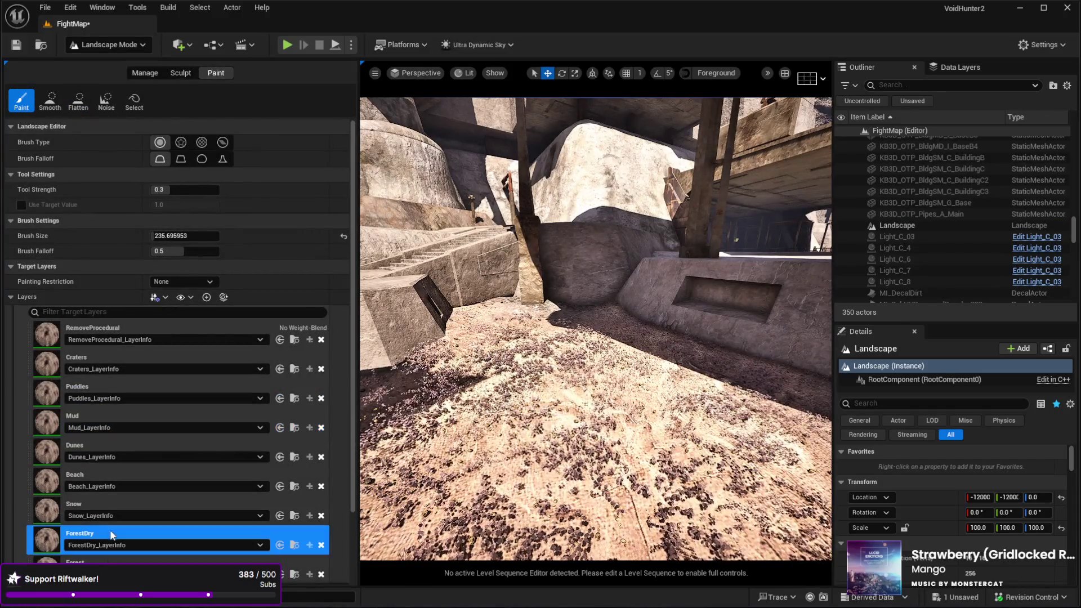
left_click_drag(652, 305, 651, 305)
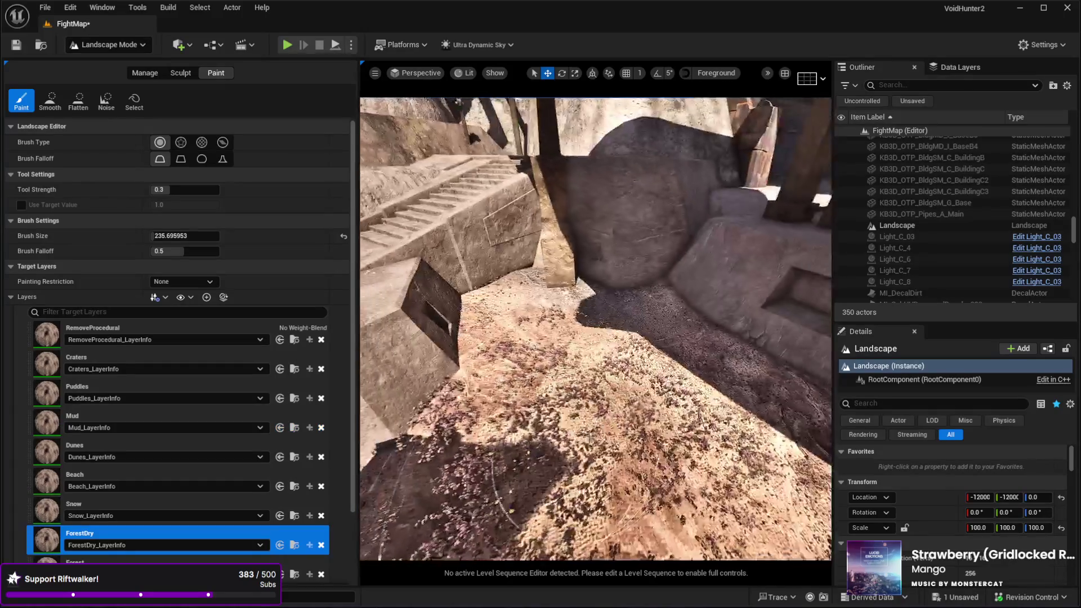
mouse_move(558, 304)
left_mouse_down()
mouse_move(668, 311)
mouse_move(577, 373)
left_mouse_up()
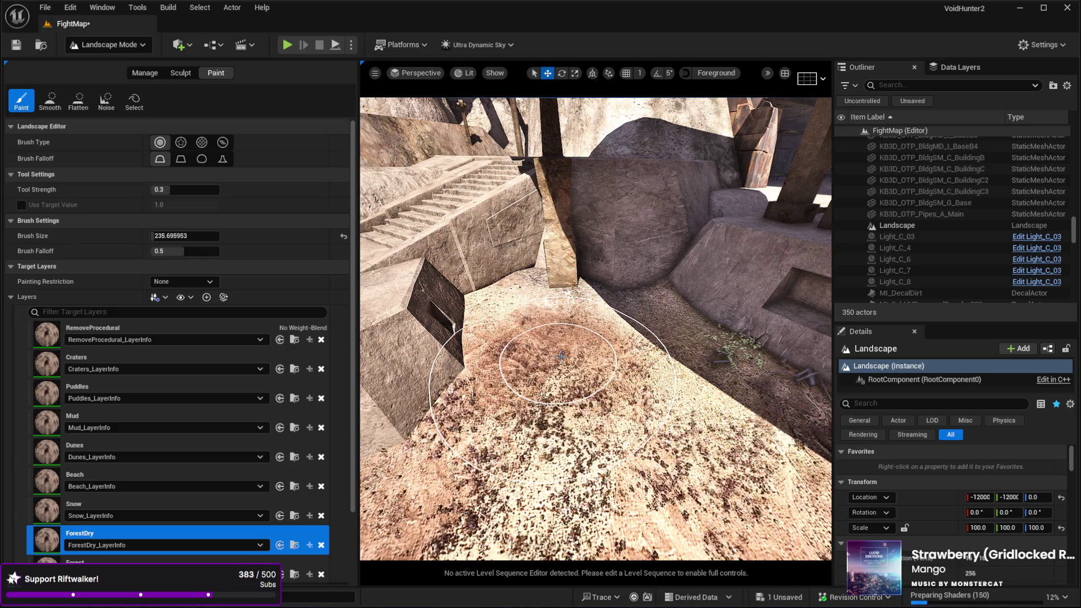
Step: Move toward the niche wall and paint GrassDry over the courtyard ground
left_click_drag(561, 355, 559, 355)
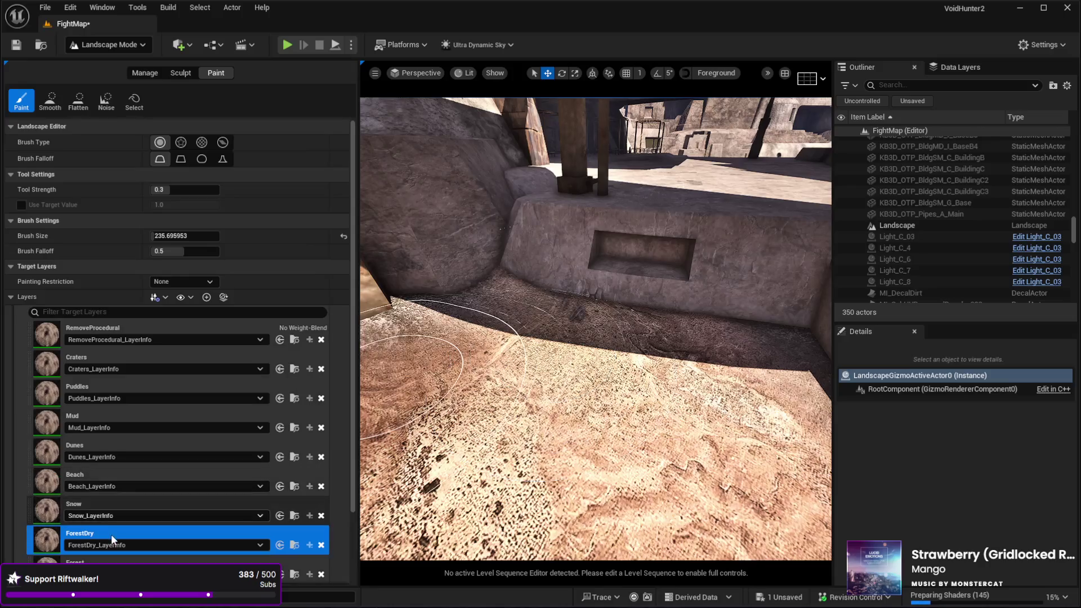
scroll(107, 437, "down", 3)
left_click(138, 536)
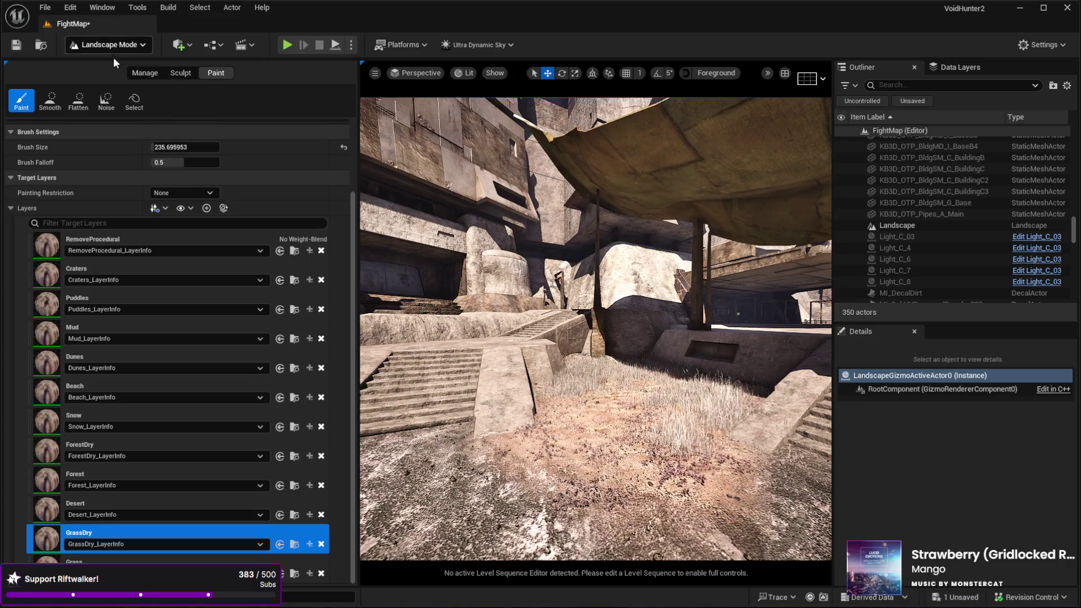
Step: Switch to Foliage Mode and start selecting the grass foliage types
key("shift+3")
scroll(251, 364, "down", 5)
scroll(267, 351, "up", 2)
left_click(116, 337)
Step: Select four grass foliage types and place two single clumps with the Single tool
left_click(200, 346, "shift")
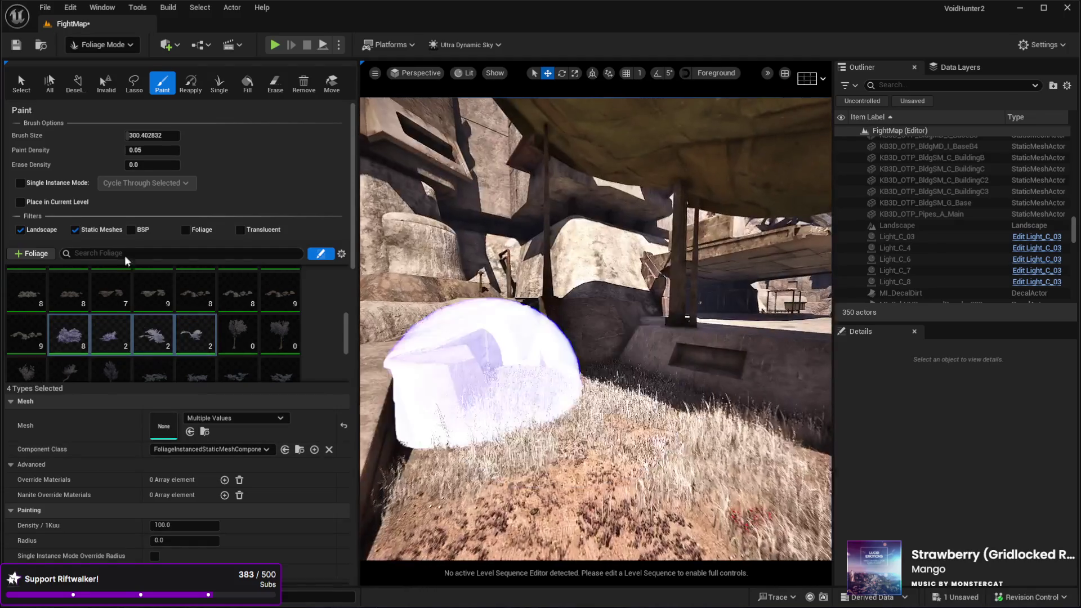
left_click(20, 182)
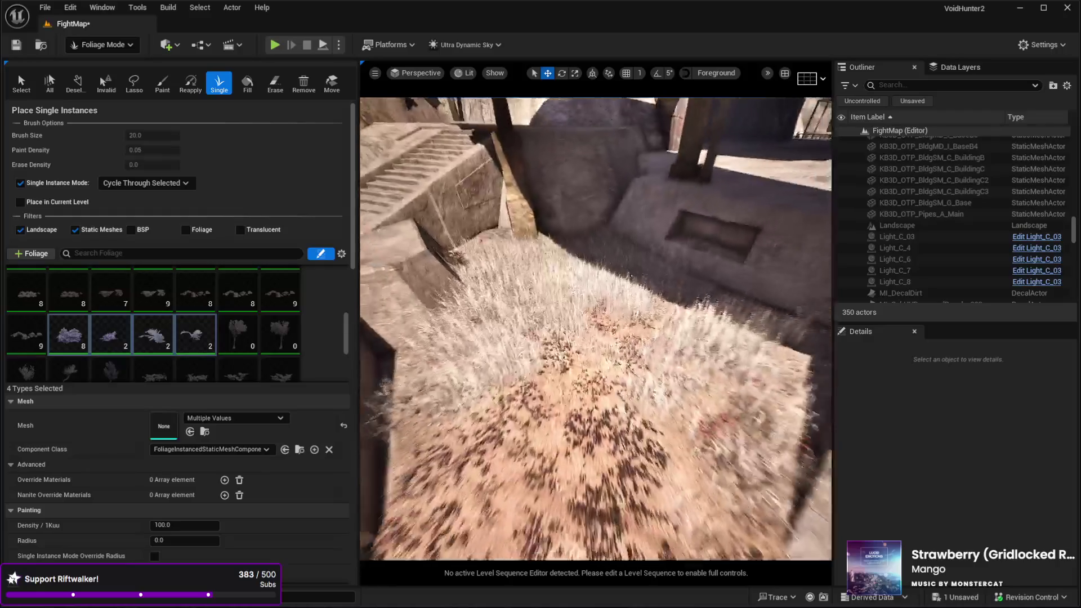
left_click(588, 254)
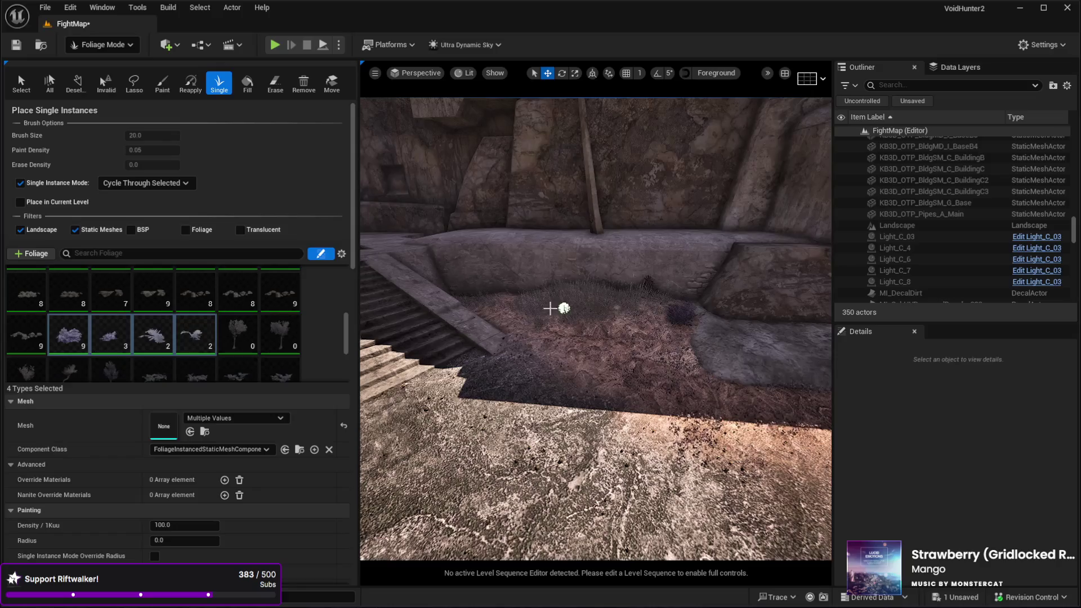
left_click(610, 293)
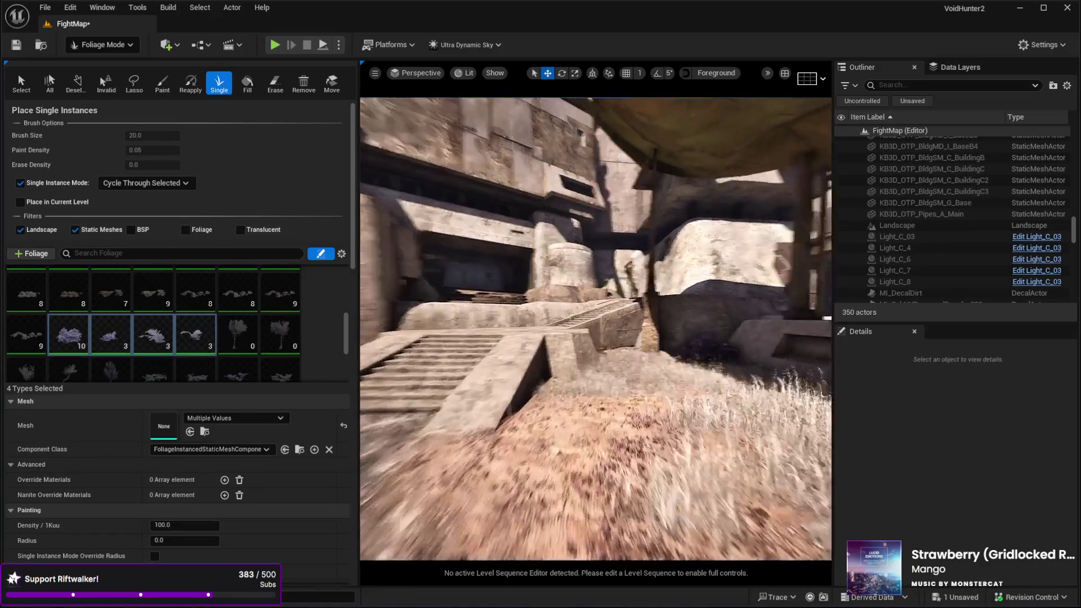
Step: Add more grass types and scatter clumps around the building, beside the stairs and near the stone ledge
scroll(208, 338, "down", 1)
left_click(153, 338)
left_click(264, 336, "shift")
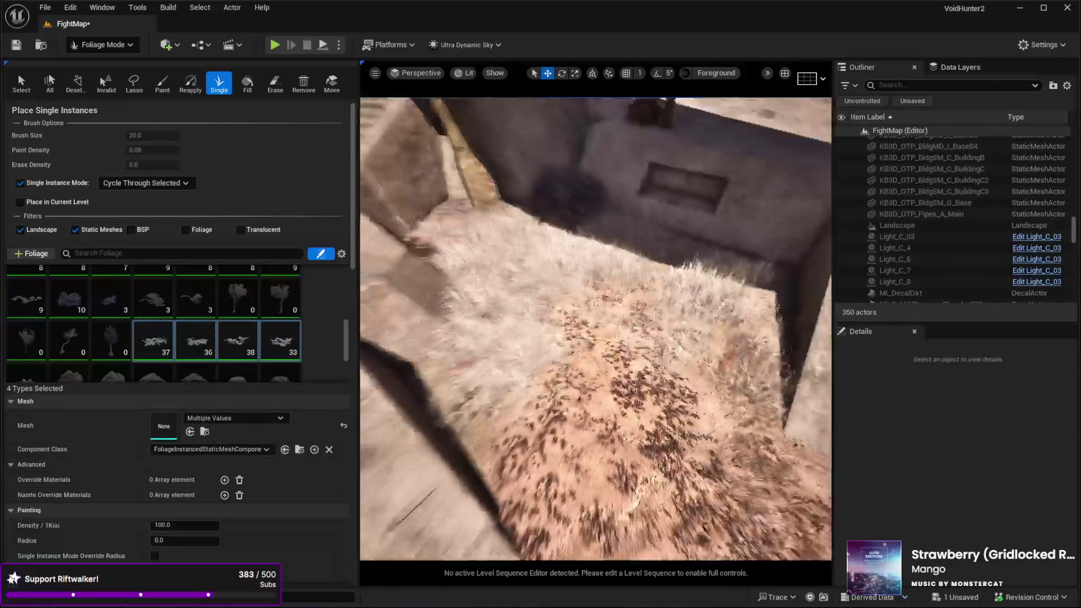
left_click(644, 279)
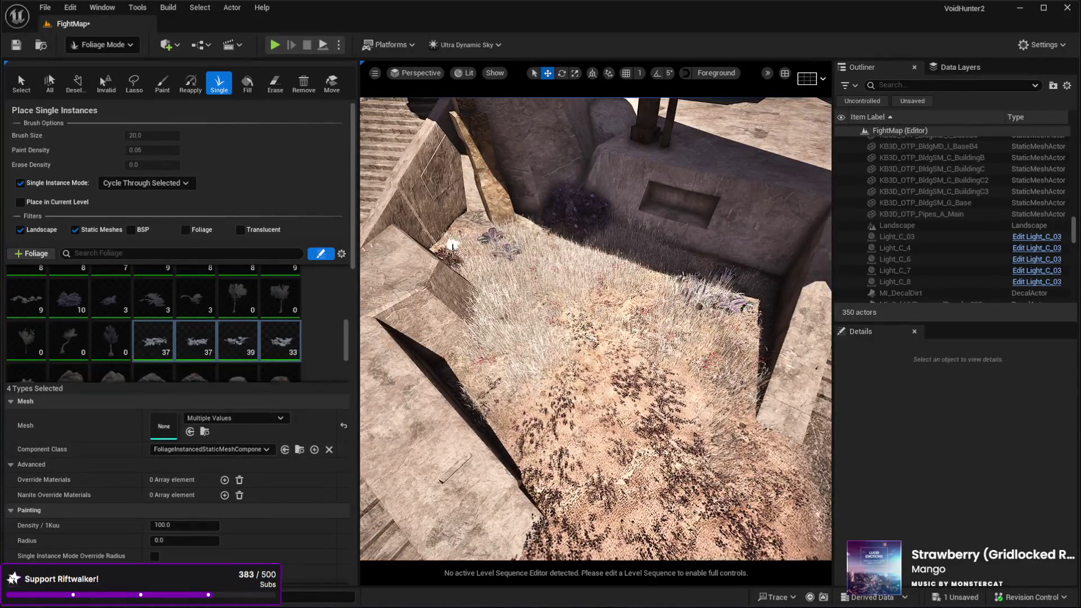
left_click(735, 290)
left_click(479, 259)
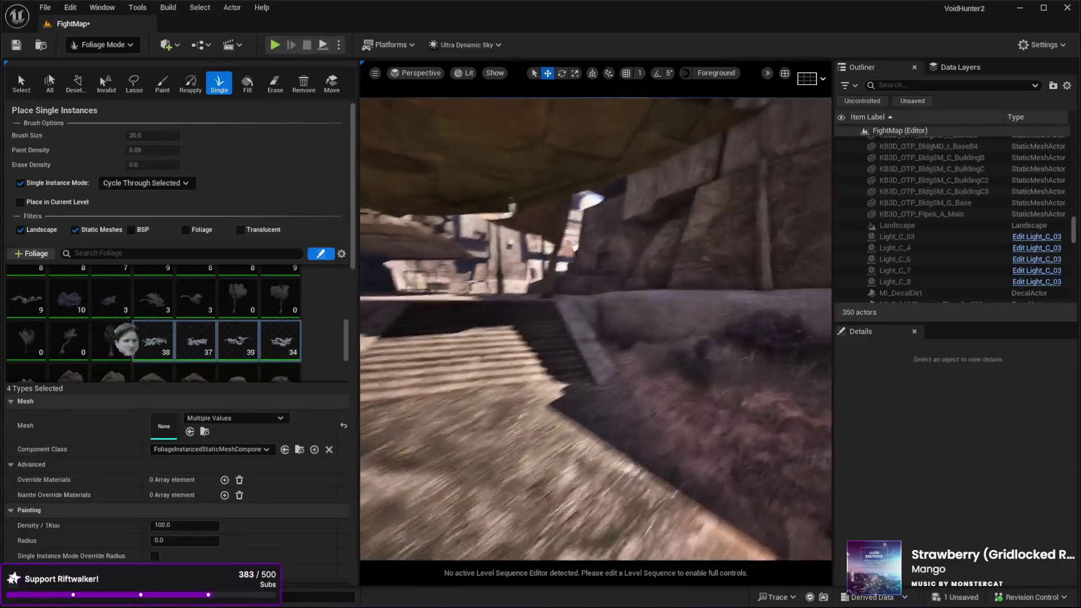
left_click(541, 420)
left_click(493, 417)
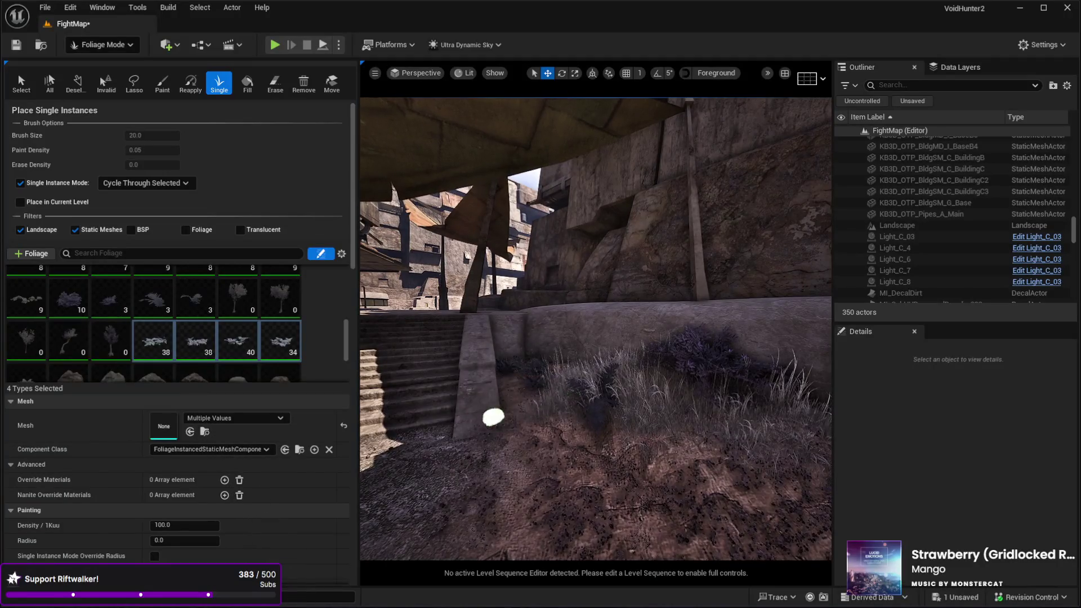
left_click(494, 357)
left_click(600, 346)
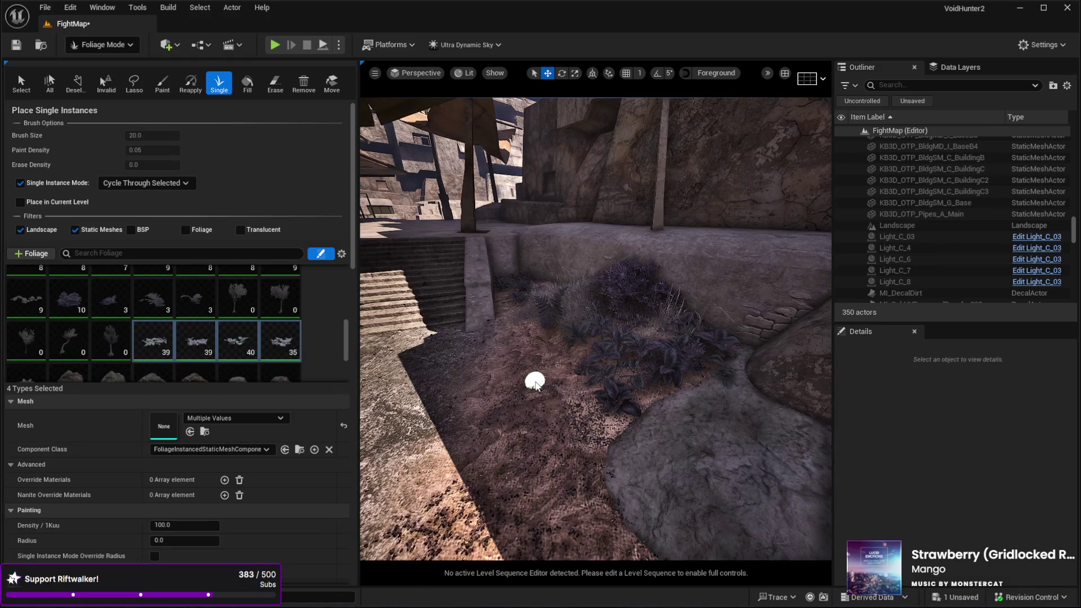
Step: Fly back to view the planted area and return to Selection Mode
key("a")
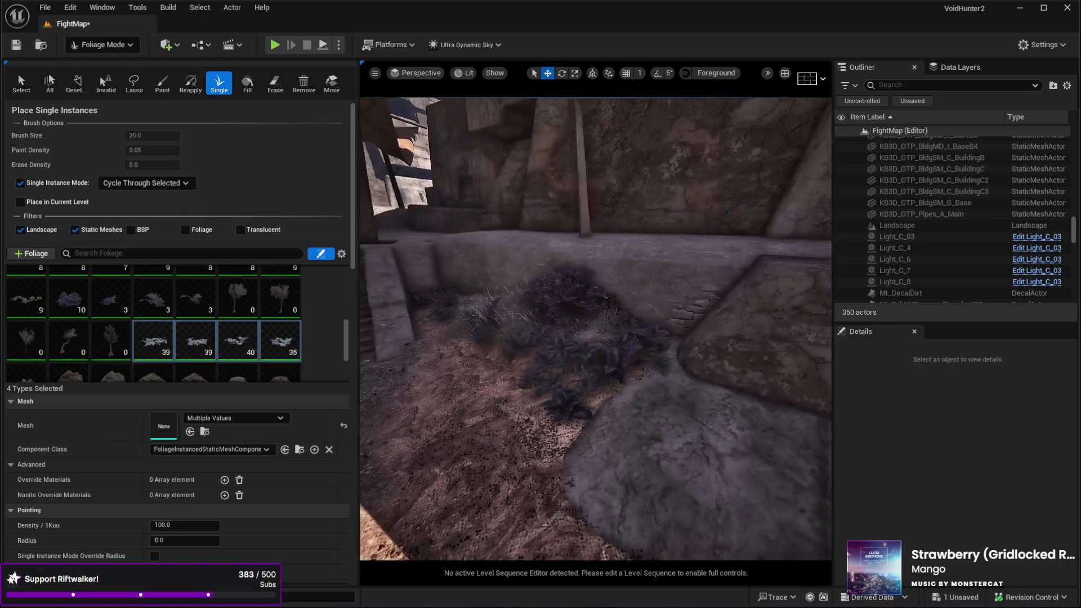
key("a")
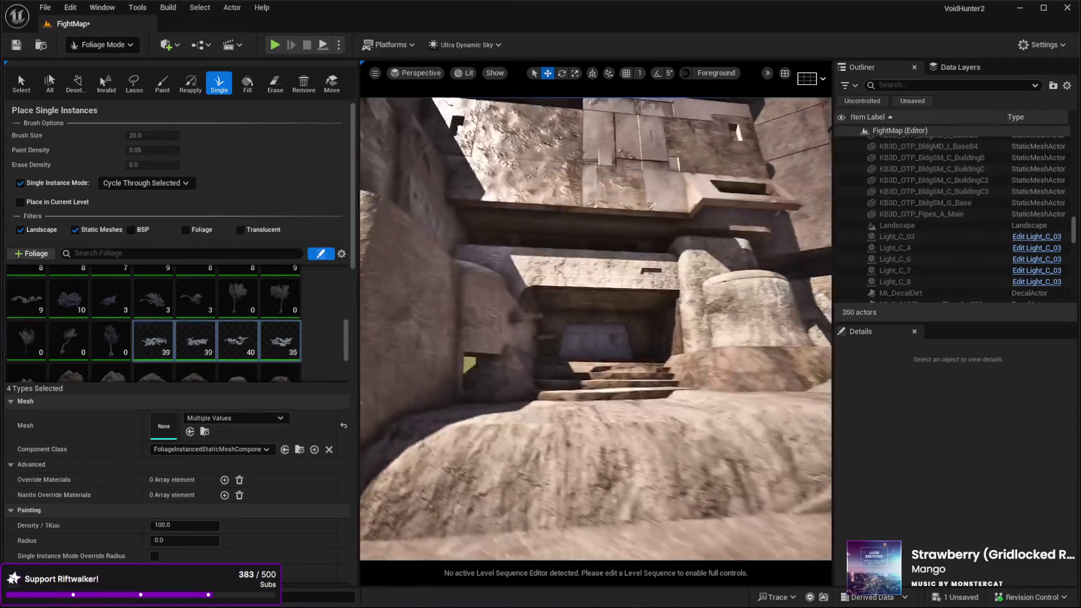
key("s")
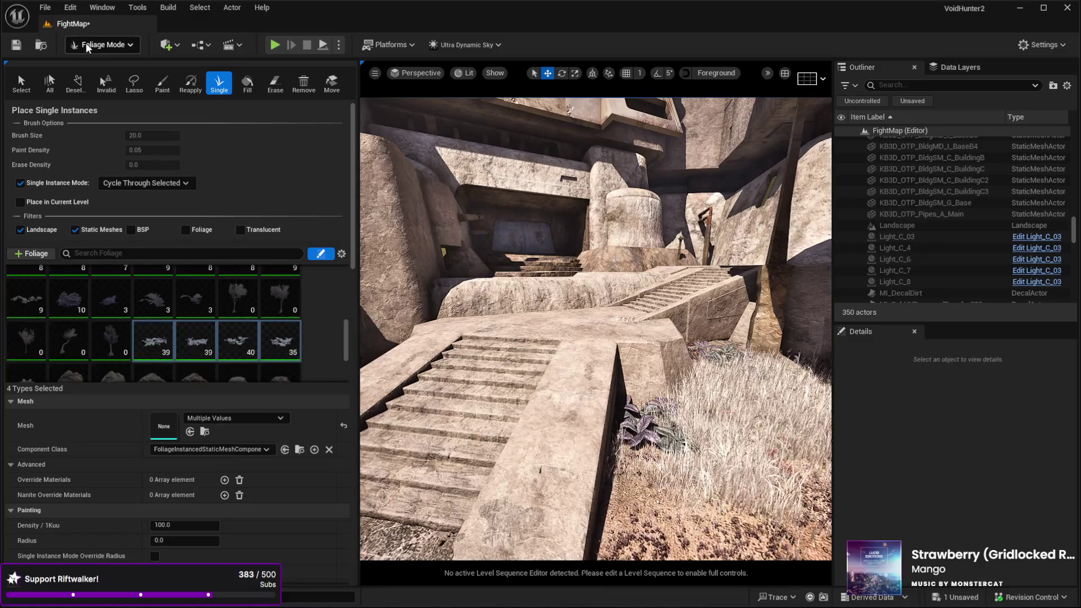
key("shift+1")
key("w")
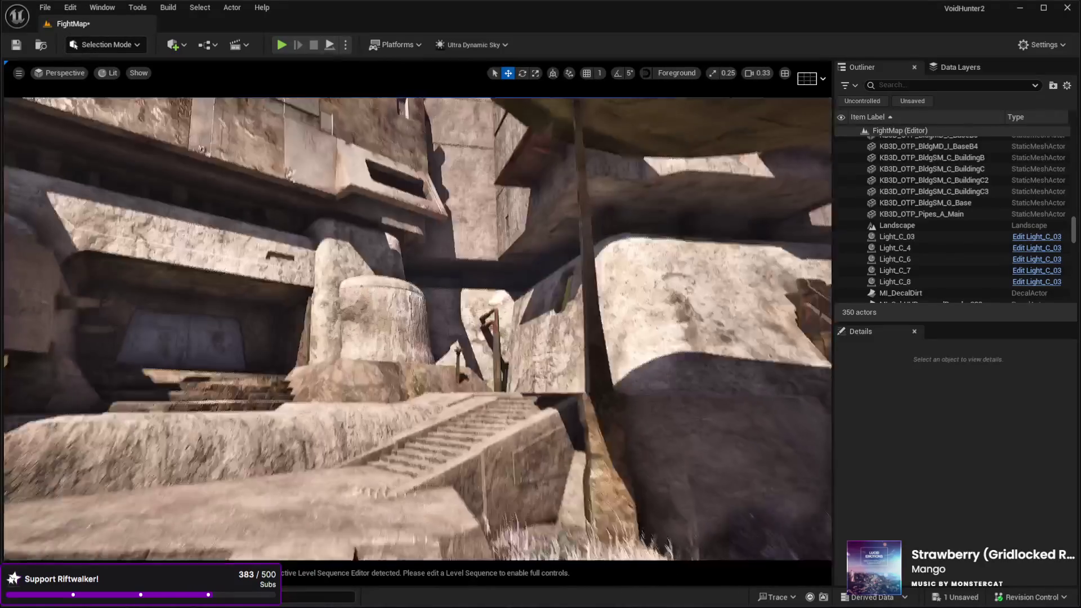
key("w")
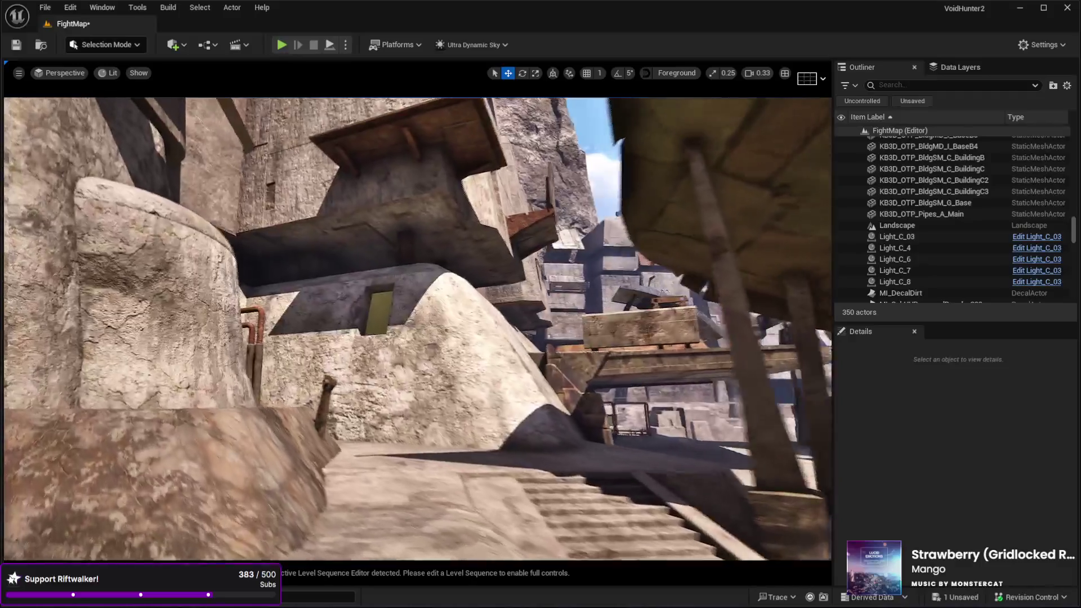
key("w")
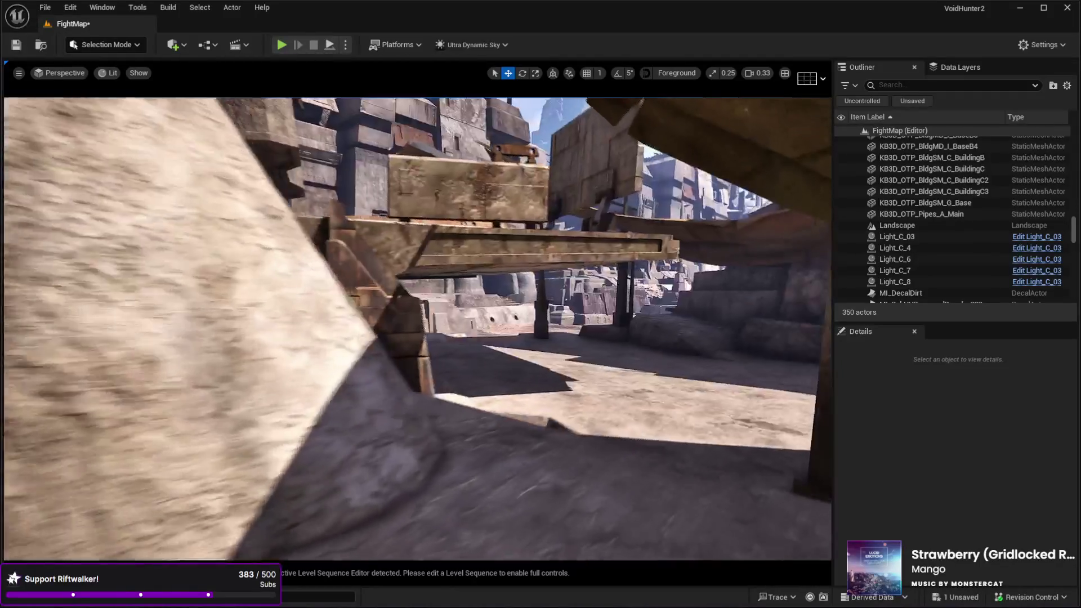
key("w")
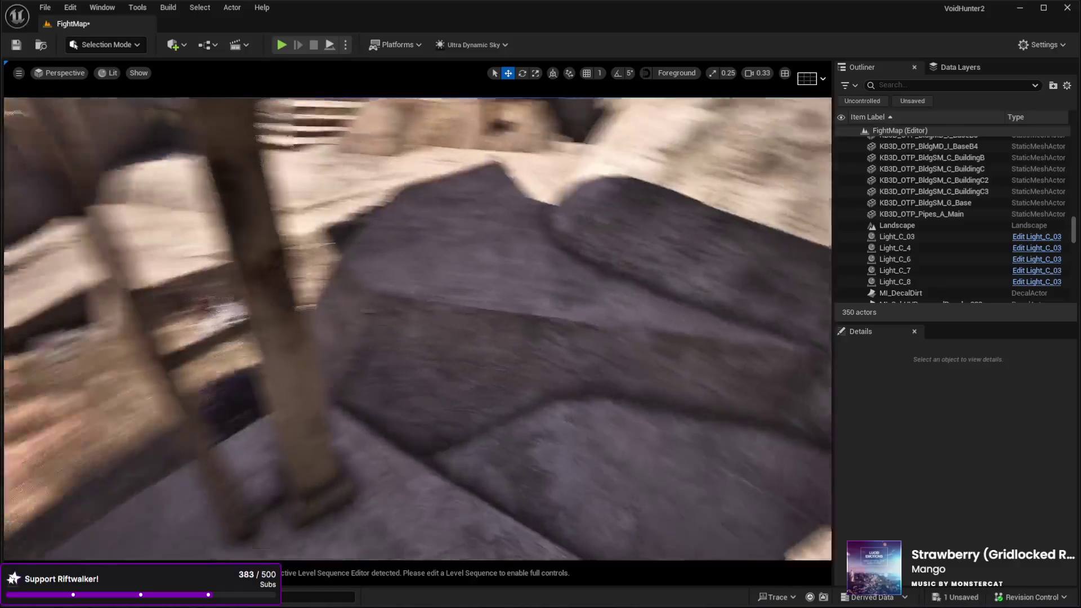
key("s")
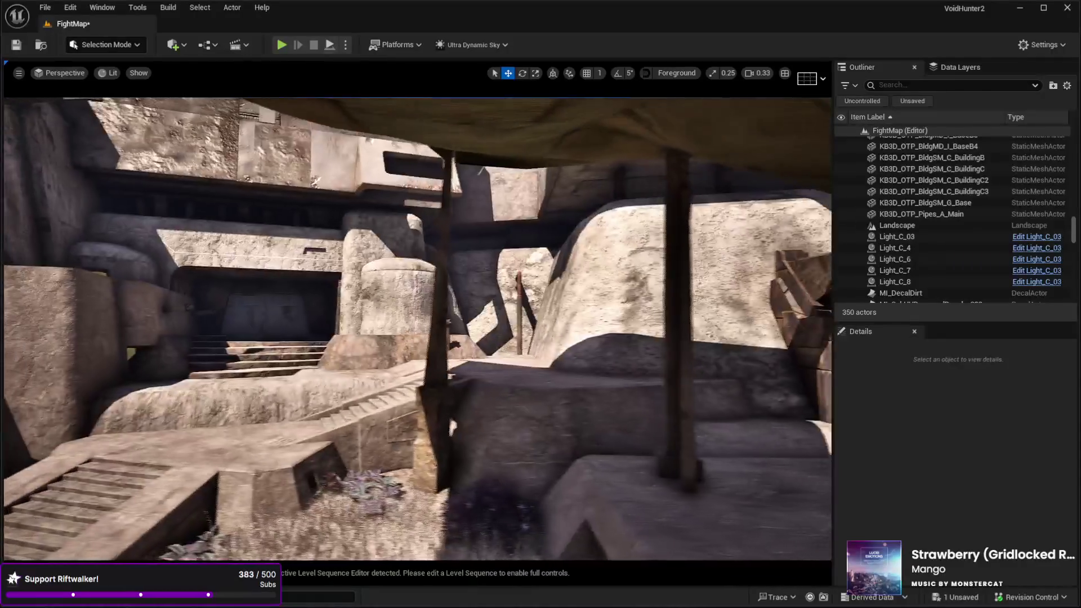
key("w")
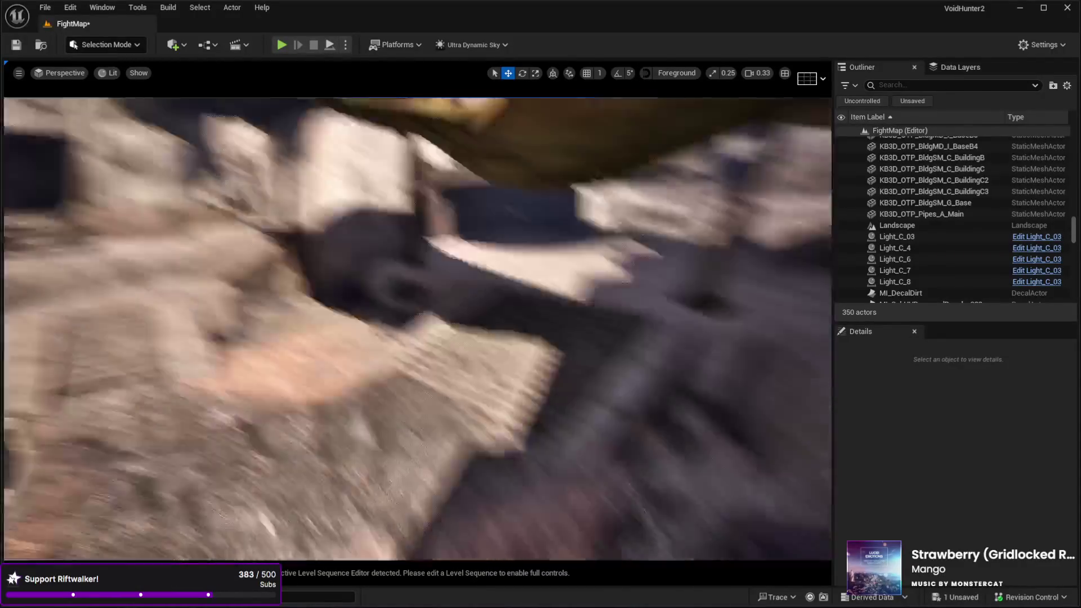
key("w")
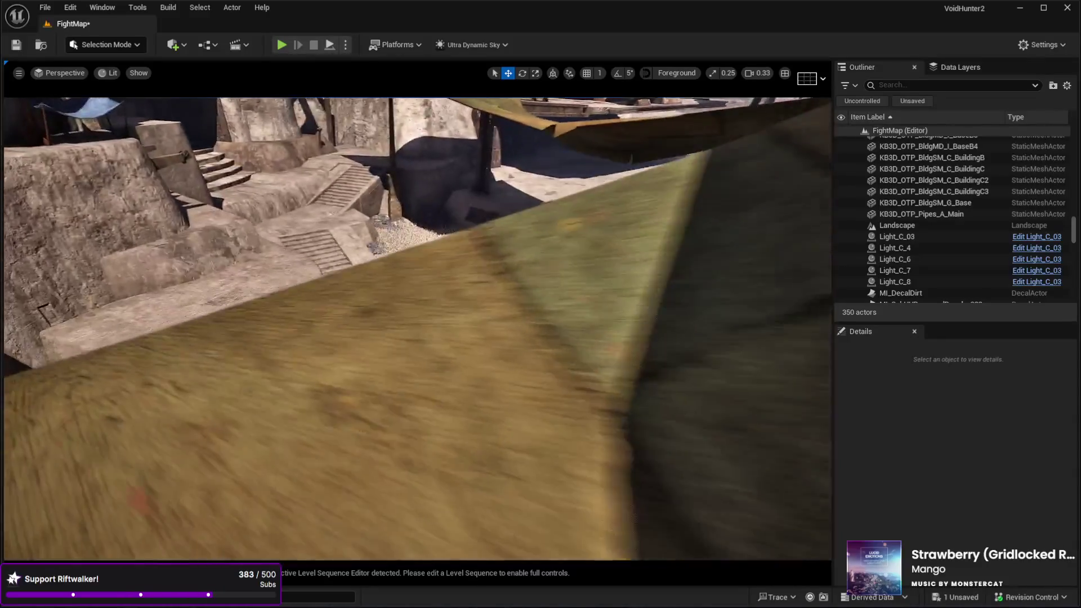
key("w")
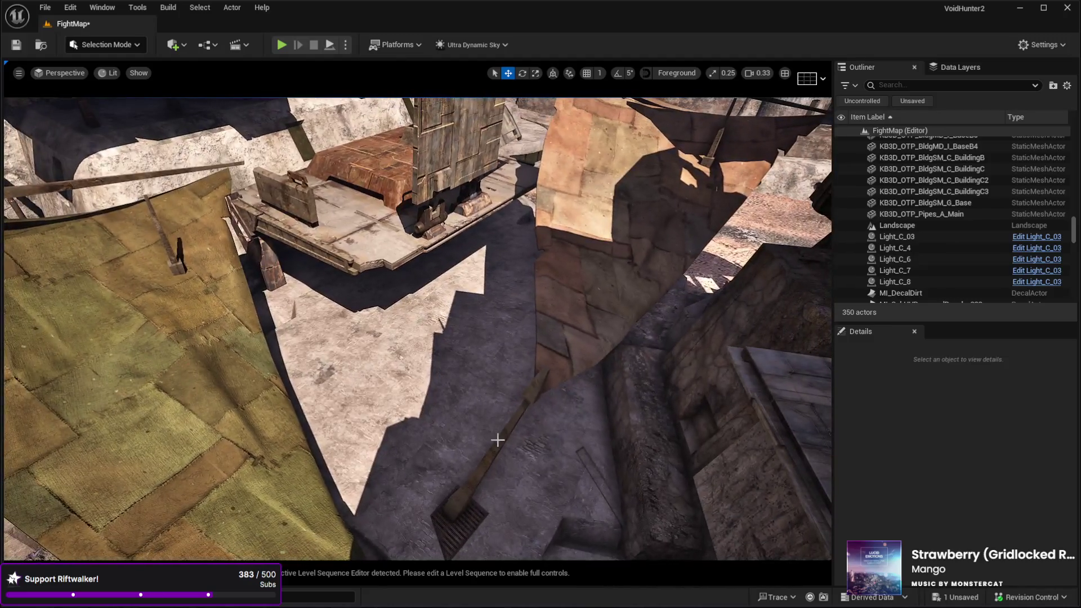
Step: Select RoofB7, try rotating it, then undo the rotation
left_click(495, 439)
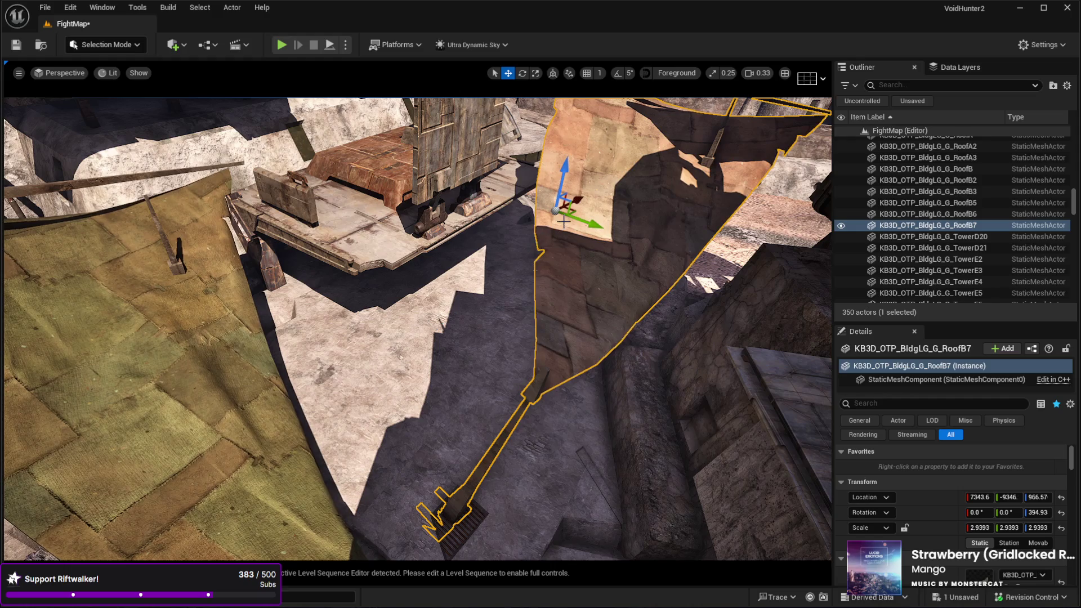
key("e")
left_click_drag(549, 226, 562, 237)
key("w")
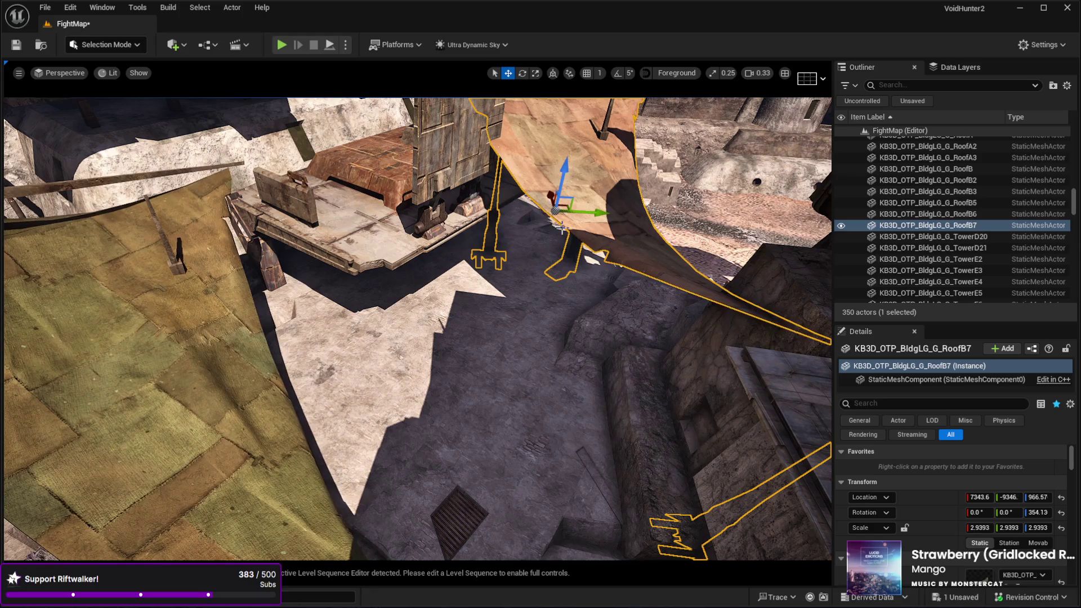
key("ctrl+z")
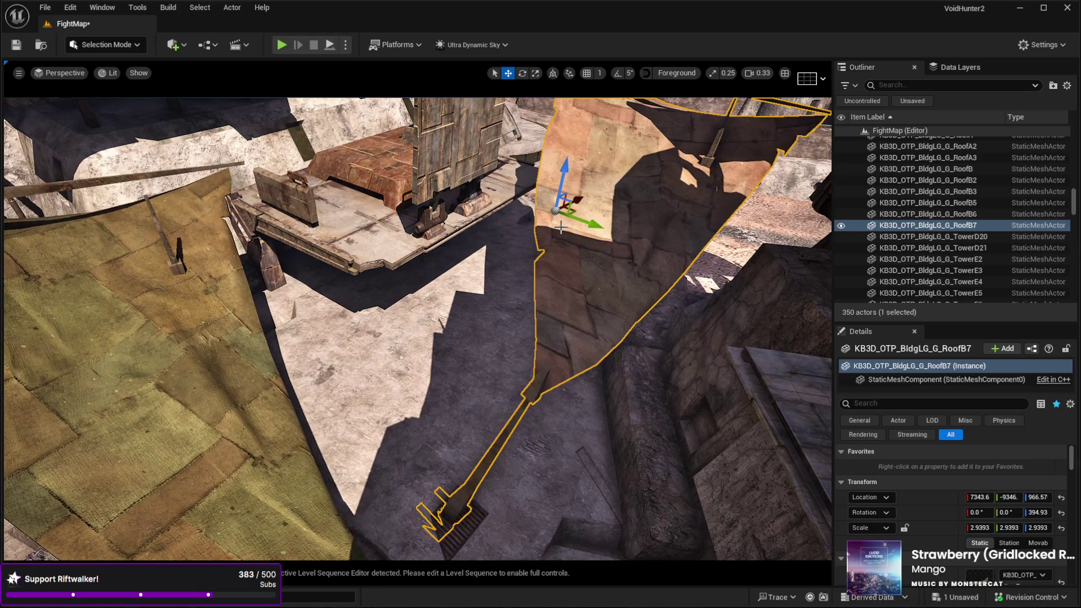
Step: Duplicate the roof piece with Ctrl+D, rotate the copy, and slide it to the left
key("ctrl+d")
key("e")
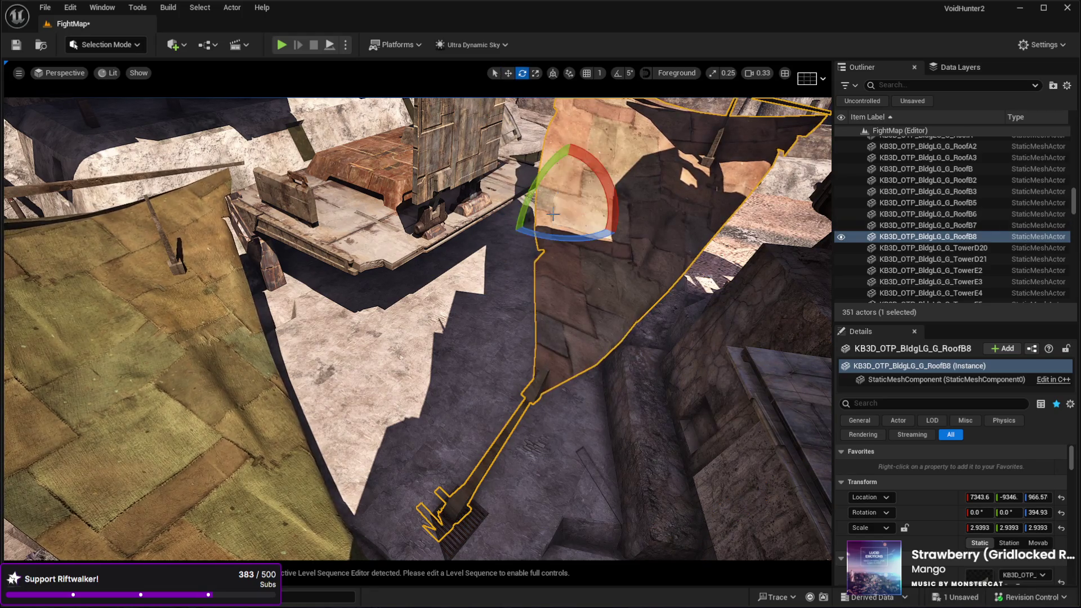
left_click_drag(546, 238, 556, 208)
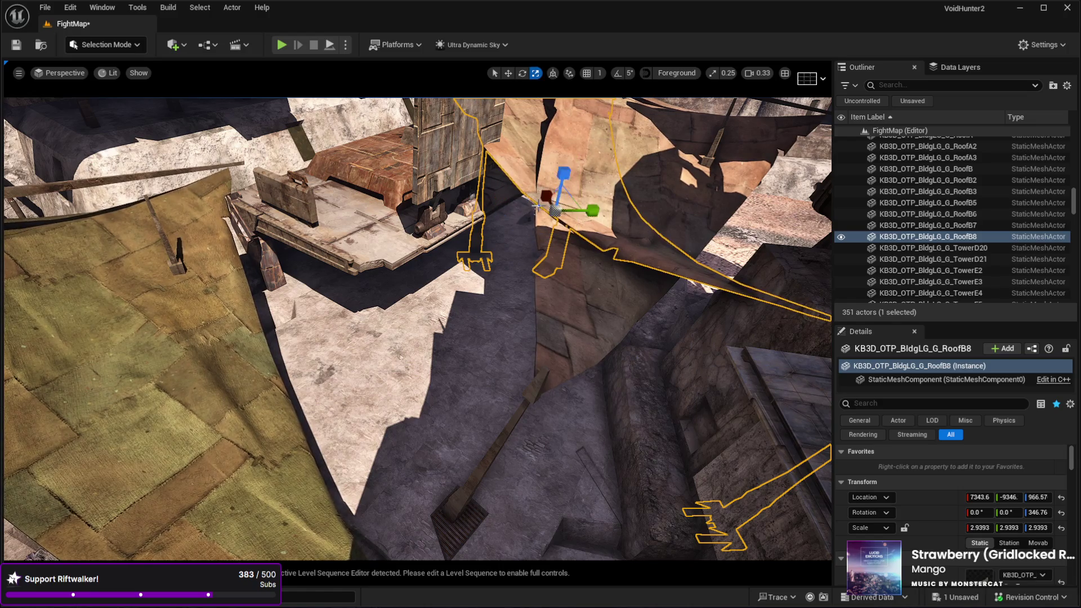
key("w")
mouse_move(562, 239)
left_mouse_down()
mouse_move(403, 236)
mouse_move(332, 217)
mouse_move(338, 205)
mouse_move(319, 221)
mouse_move(345, 260)
mouse_move(14, 121)
left_mouse_up()
scroll(341, 231, "down", 10)
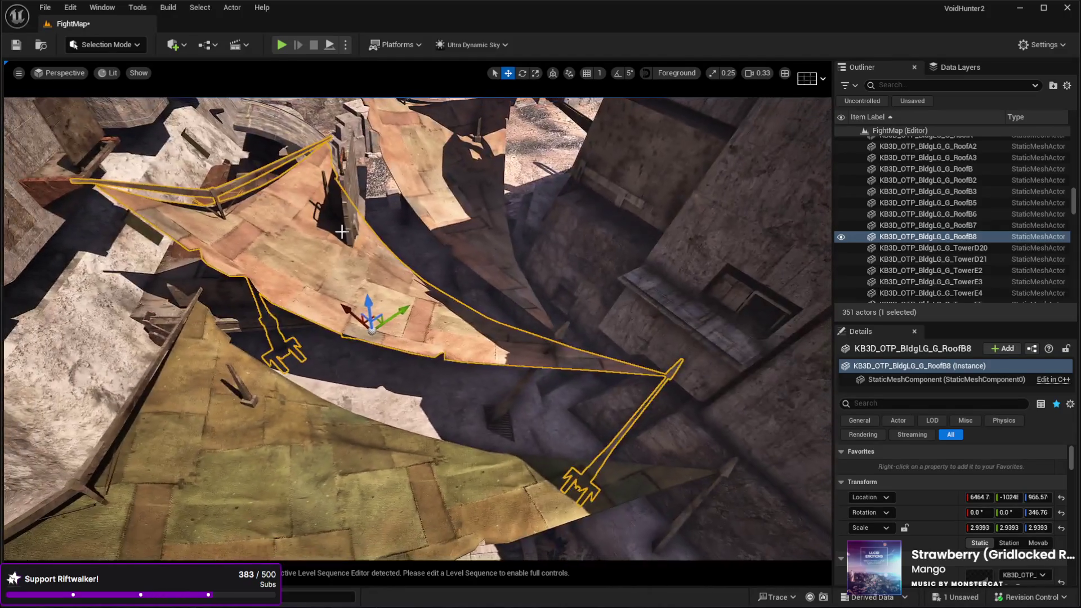
Step: Turn the RoofB8 copy further, shift it across the alley, and raise it to Z 1707.5
key("e")
mouse_move(394, 360)
left_mouse_down()
mouse_move(405, 338)
mouse_move(428, 358)
mouse_move(409, 378)
left_mouse_up()
key("w")
mouse_move(371, 348)
left_mouse_down()
mouse_move(383, 316)
mouse_move(425, 284)
mouse_move(366, 304)
mouse_move(334, 388)
mouse_move(394, 397)
left_mouse_up()
key("e")
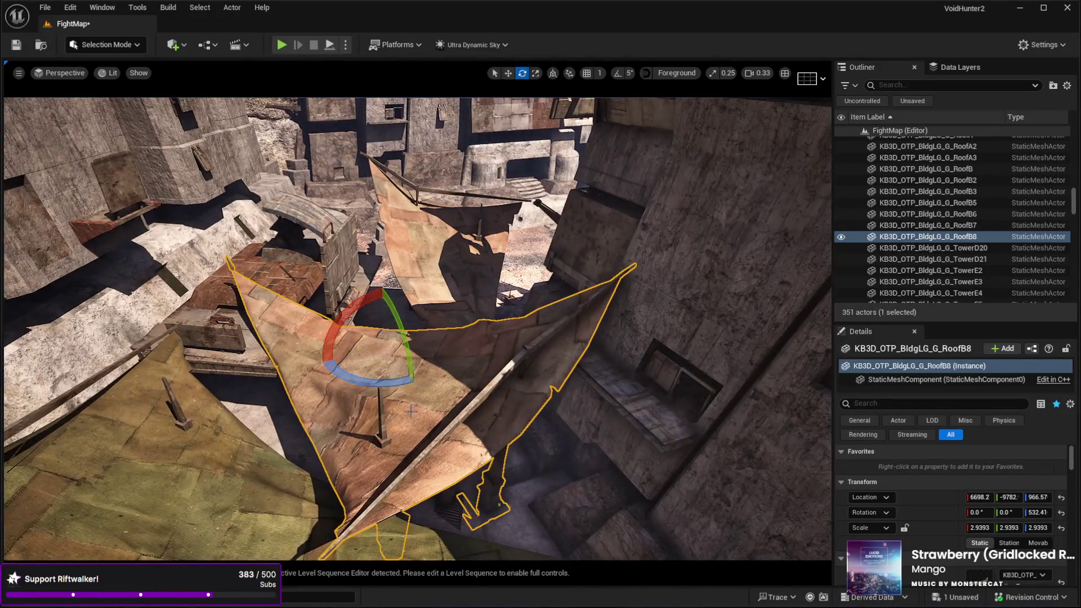
key("w")
mouse_move(383, 319)
left_mouse_down()
mouse_move(422, 260)
mouse_move(429, 210)
left_mouse_up()
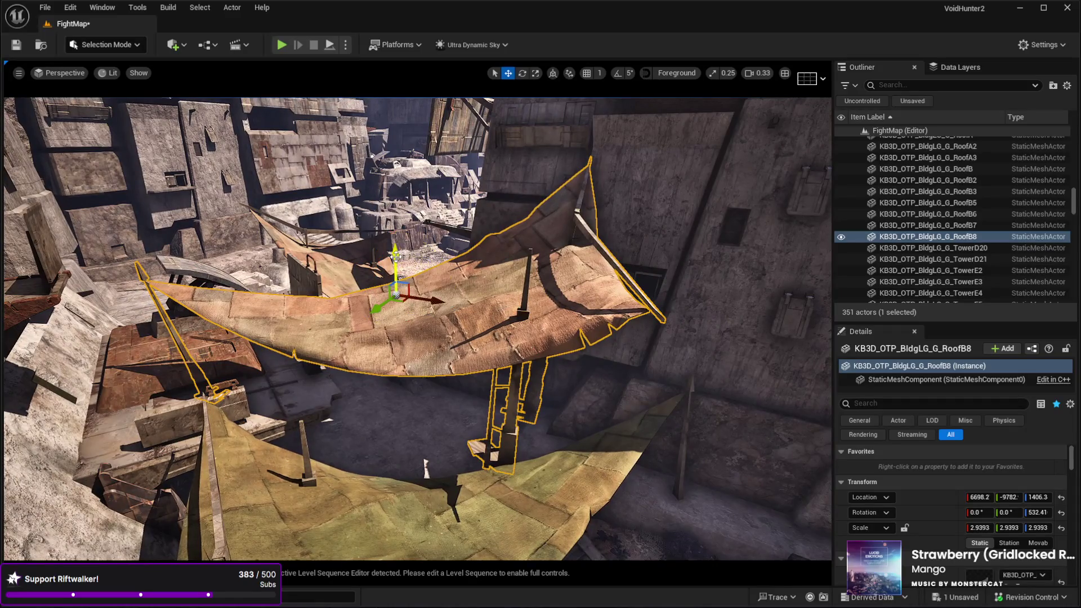
left_click_drag(396, 254, 407, 209)
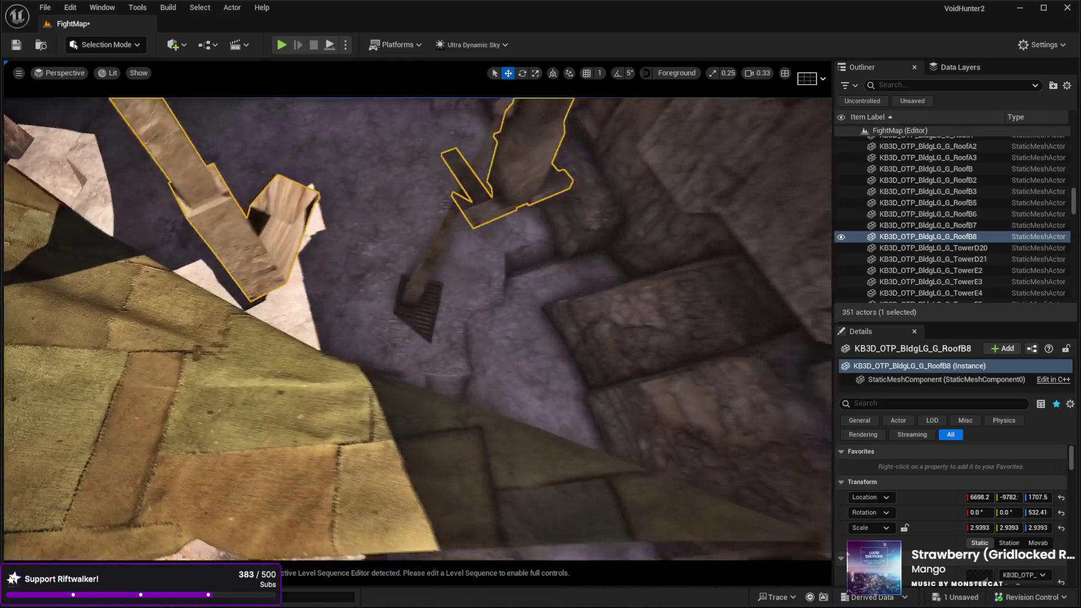
Step: Nudge the RoofB8 copy sideways, rotate it slightly, and adjust its size
left_click_drag(358, 341, 358, 340)
left_click_drag(305, 224, 355, 243)
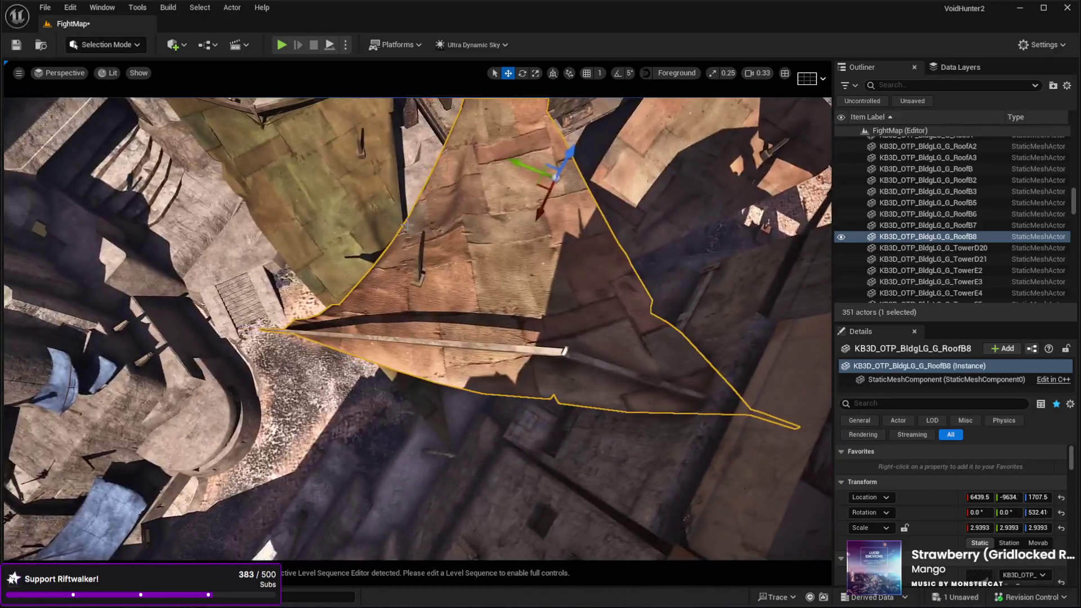
mouse_move(557, 234)
left_mouse_down()
mouse_move(572, 240)
mouse_move(501, 121)
mouse_move(515, 127)
left_mouse_up()
key("w")
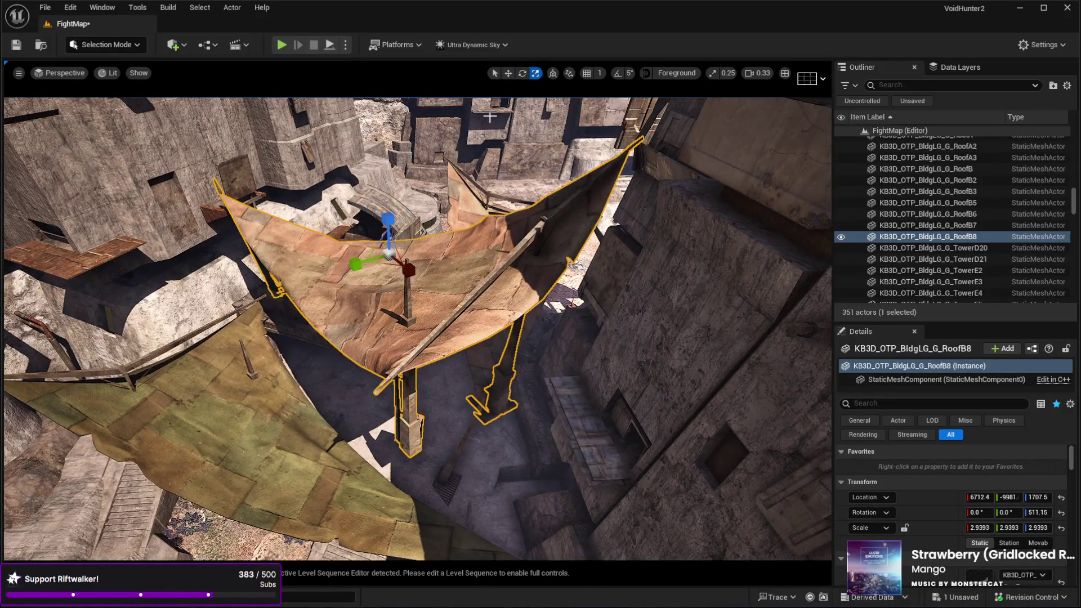
mouse_move(389, 255)
left_mouse_down()
mouse_move(382, 261)
mouse_move(406, 244)
mouse_move(391, 255)
left_mouse_up()
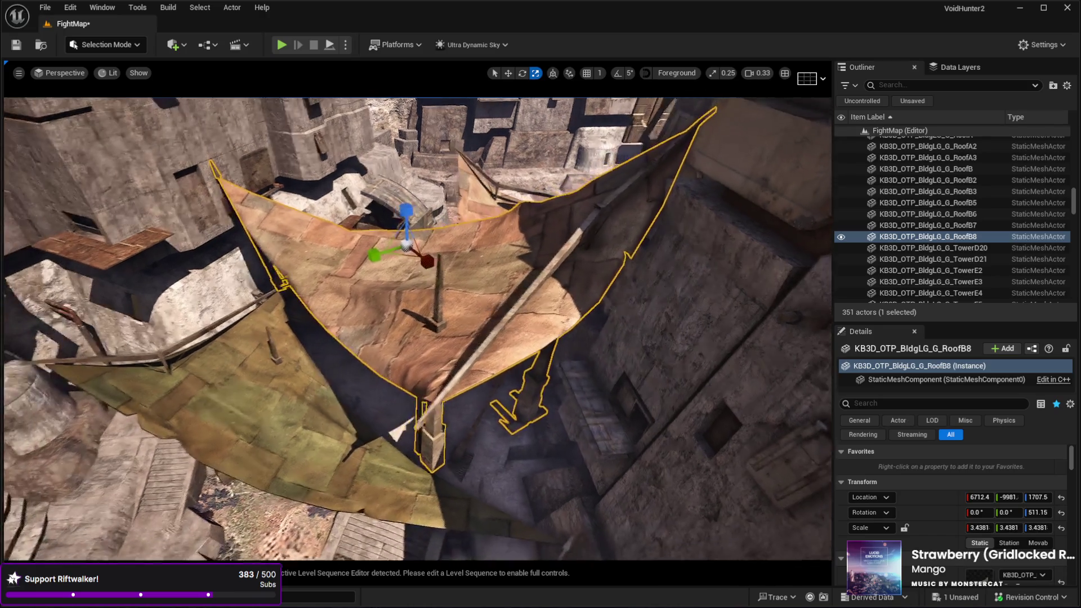
Step: Turn RoofB8 to 8.8985° and mirror it to scale -3.438 × 3.4381 × 3.4381
key("e")
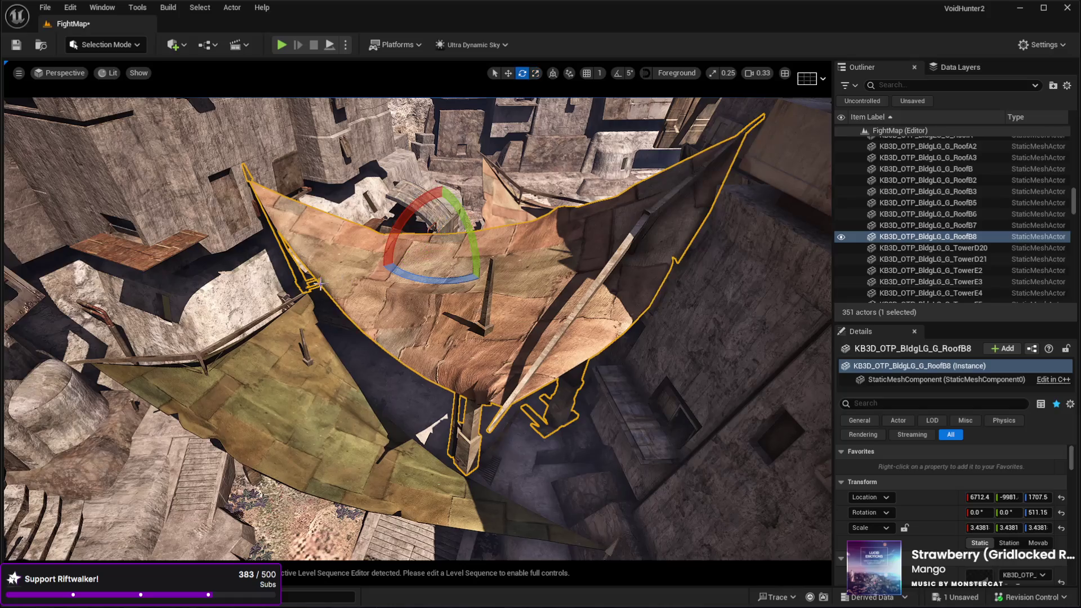
left_click_drag(394, 277, 518, 285)
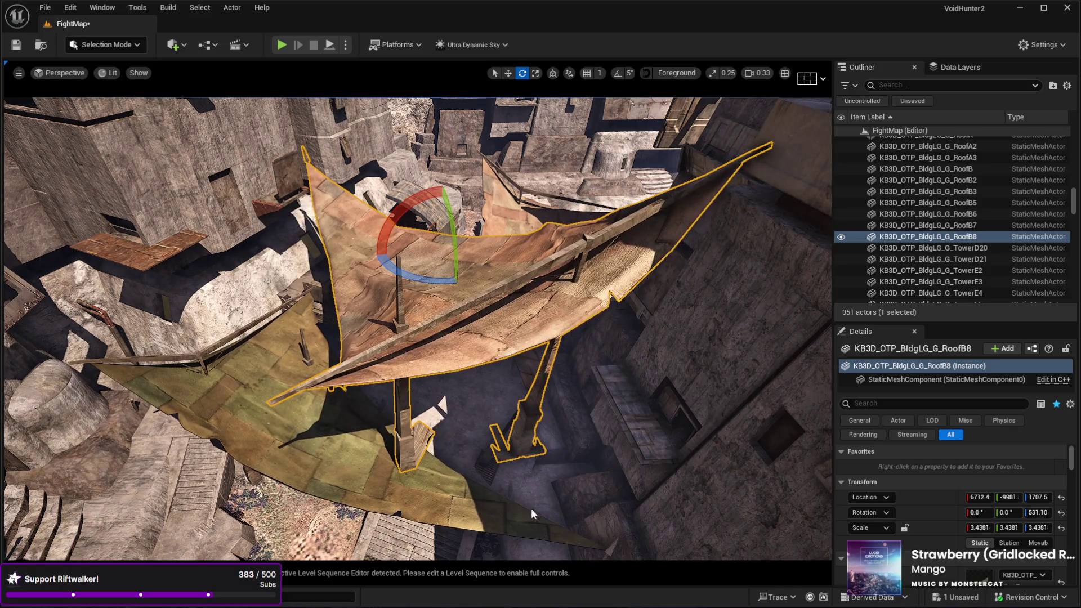
key("ctrl+m")
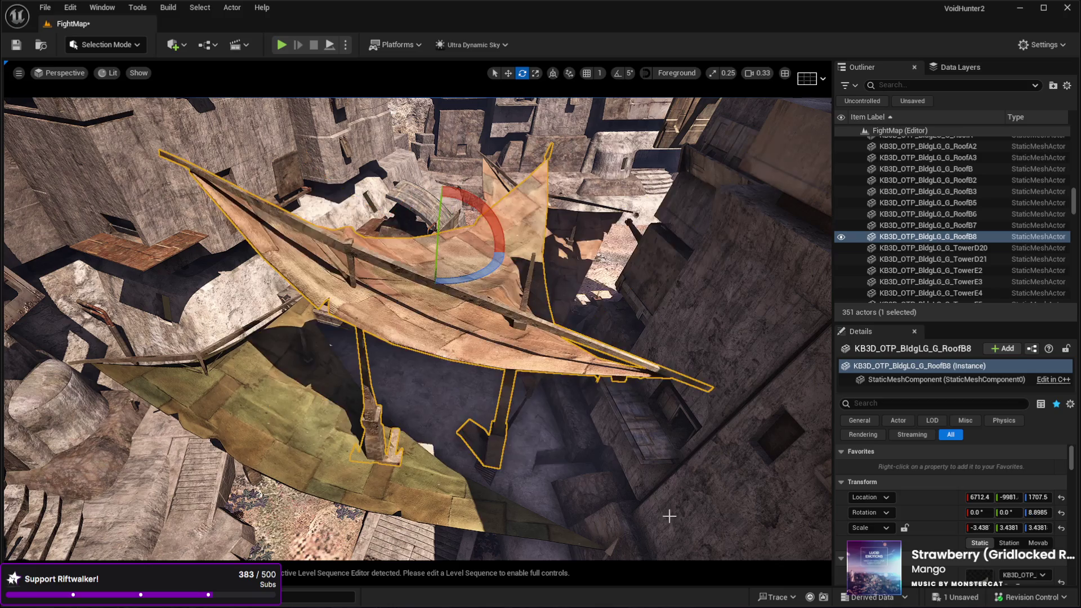
Step: Rotate and move the mirrored RoofB8 to X 6700.6, Y about -10252, turned -39.80°
left_click_drag(462, 312, 426, 286)
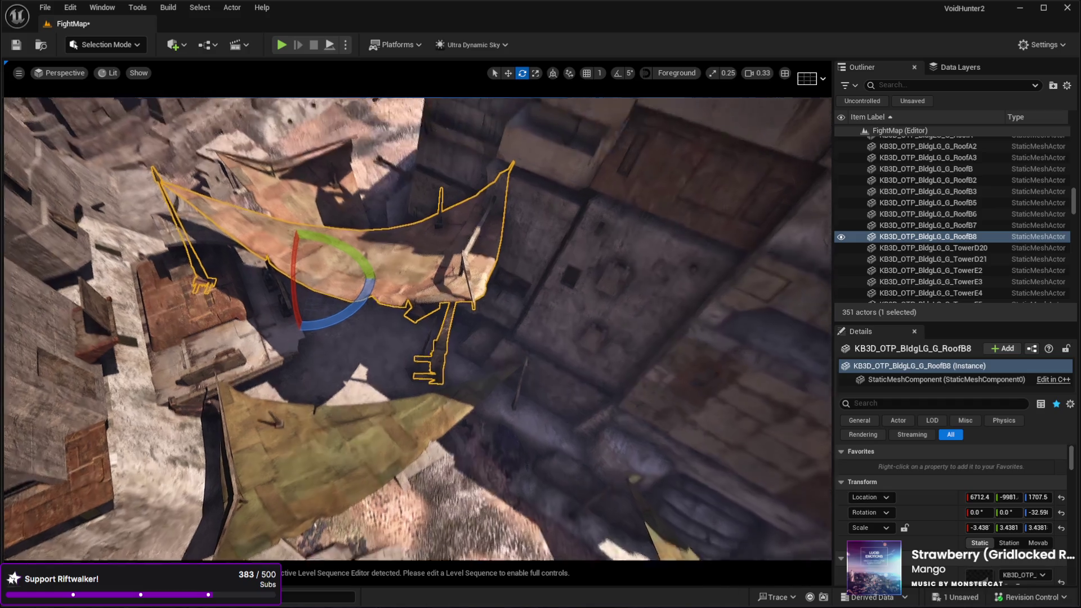
key("w")
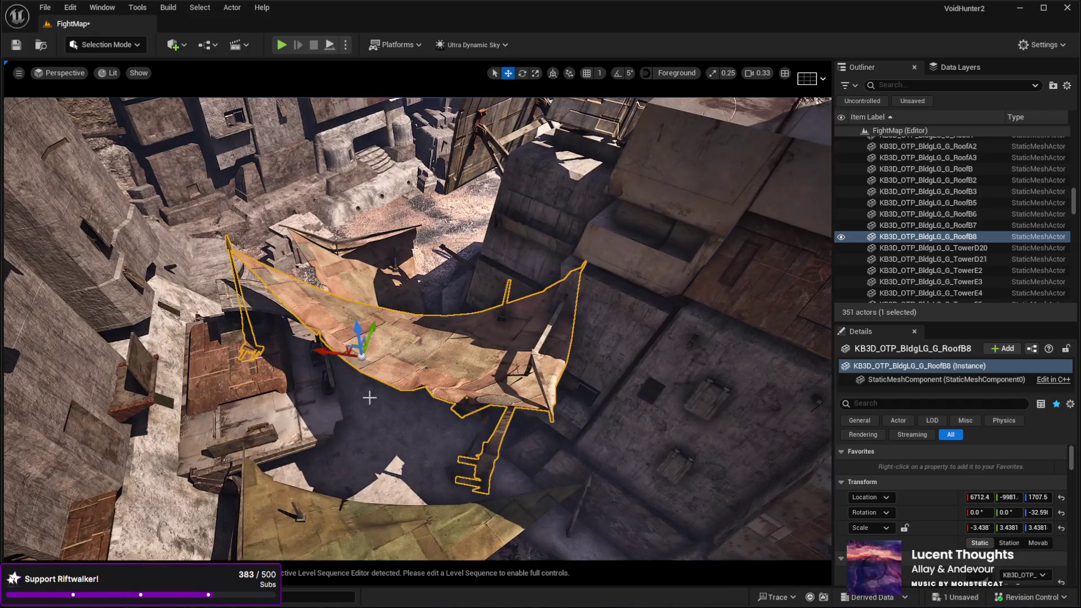
left_click_drag(356, 352, 330, 369)
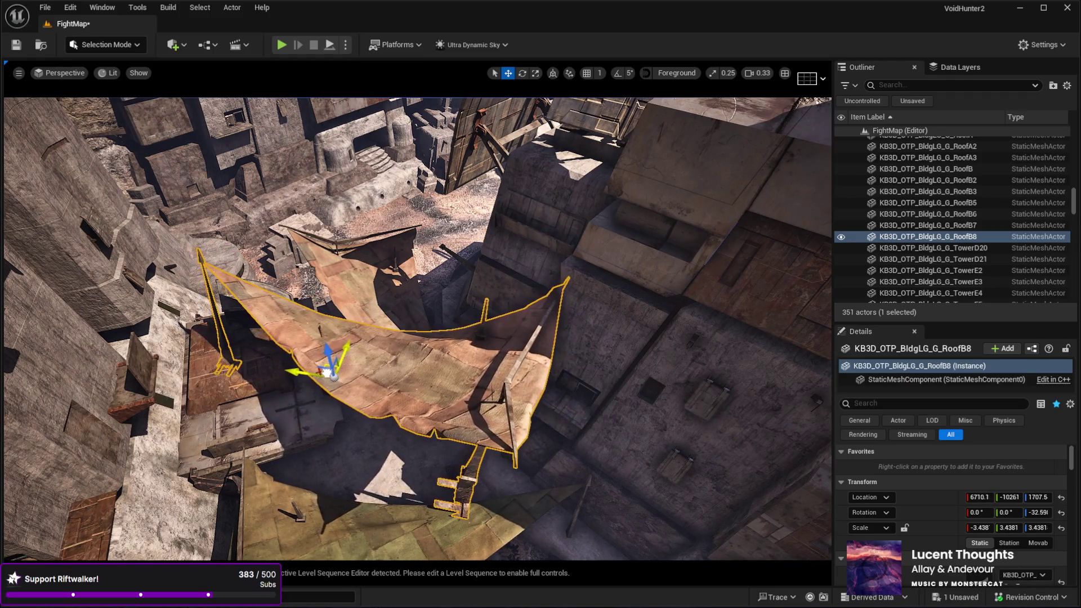
scroll(417, 329, "down", 10)
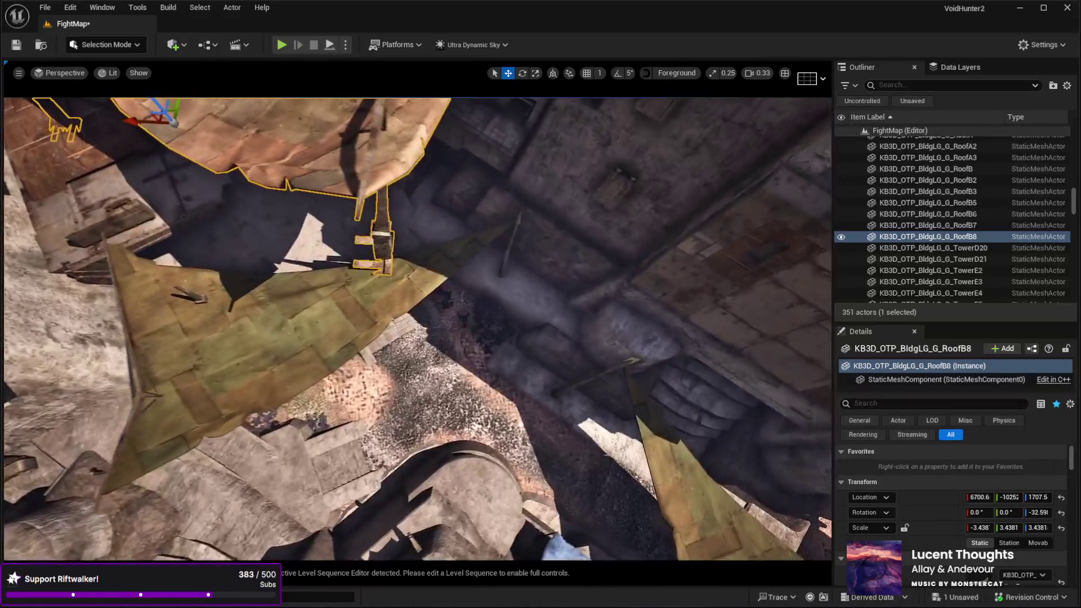
scroll(417, 329, "down", 10)
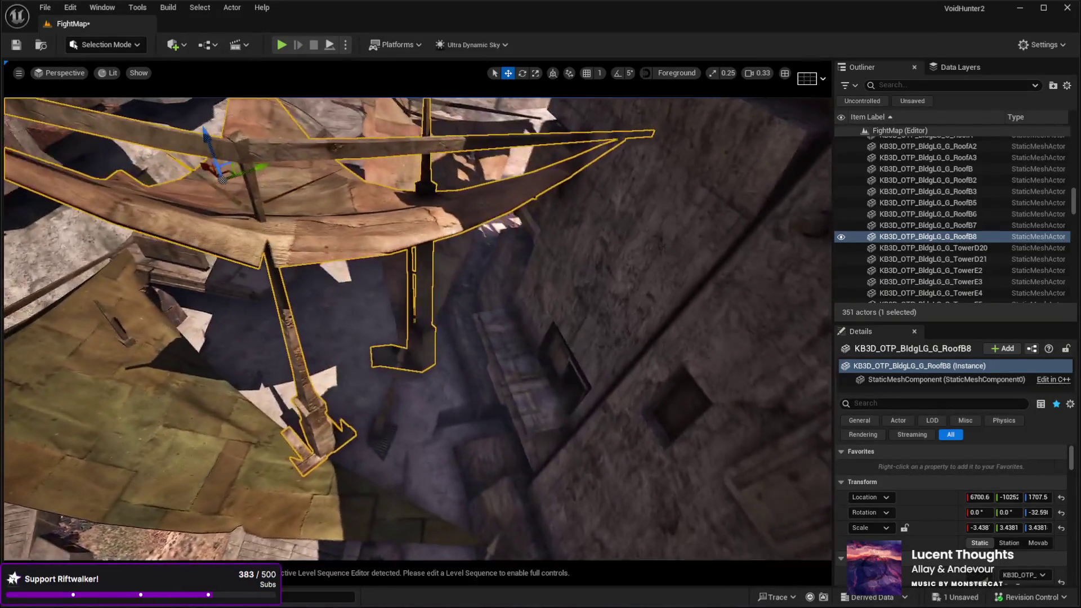
scroll(337, 426, "down", 10)
key("e")
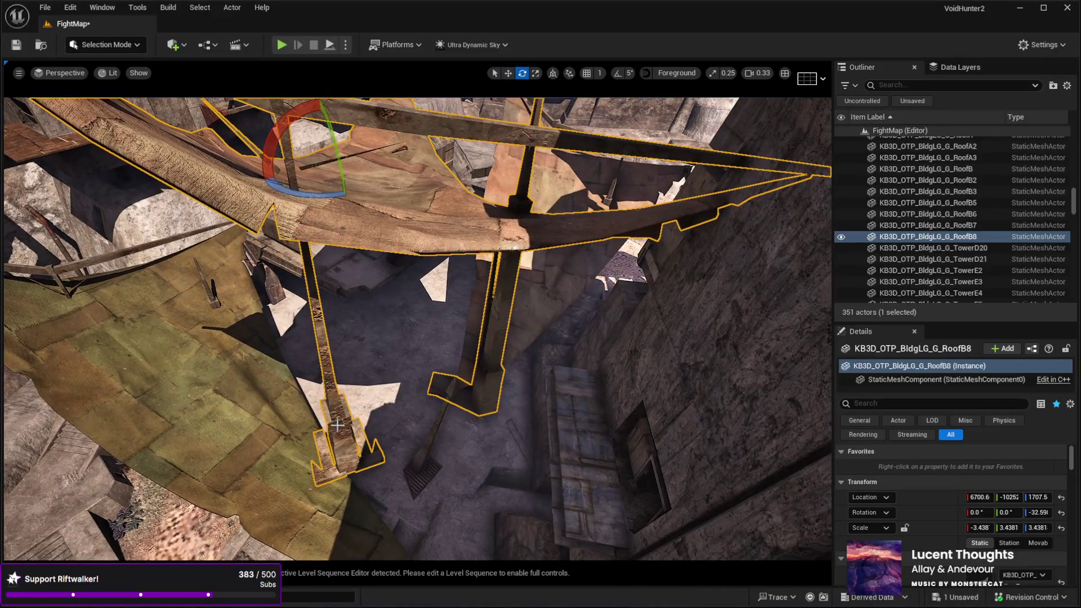
left_click_drag(298, 189, 273, 191)
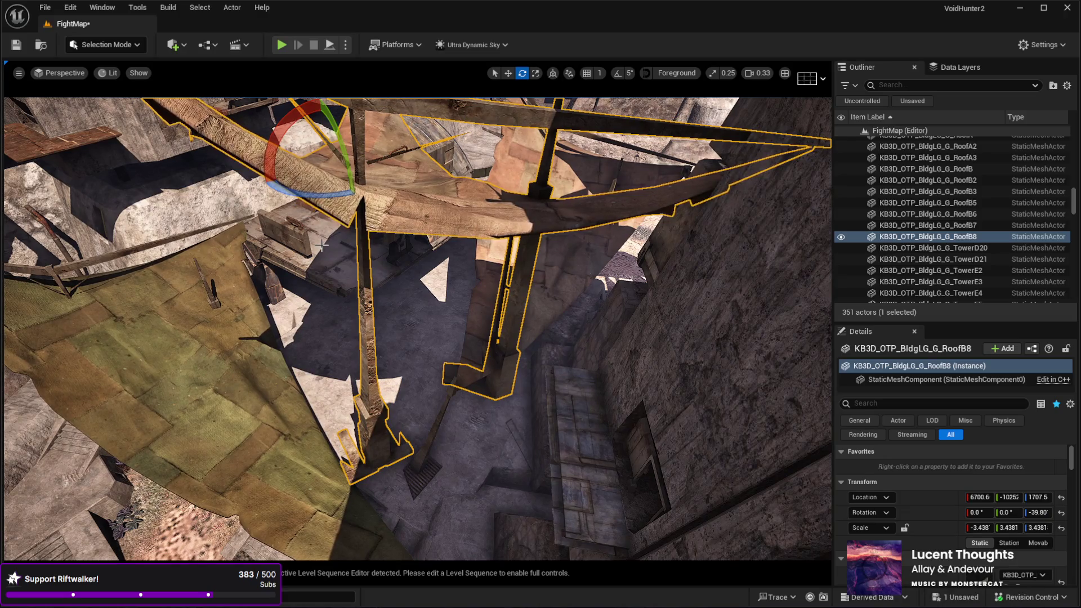
scroll(321, 245, "down", 10)
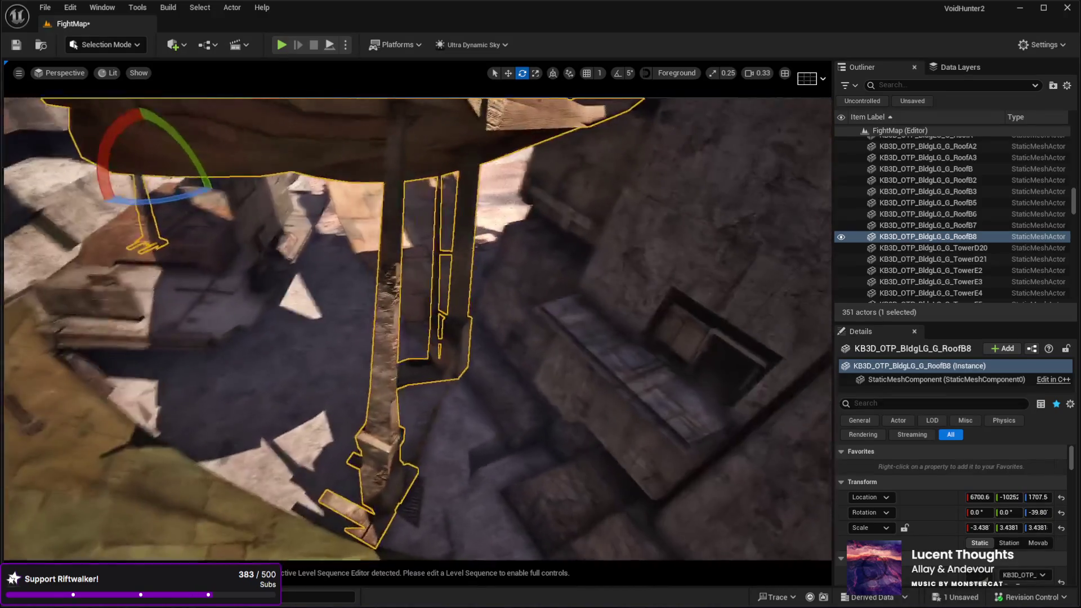
scroll(316, 244, "up", 10)
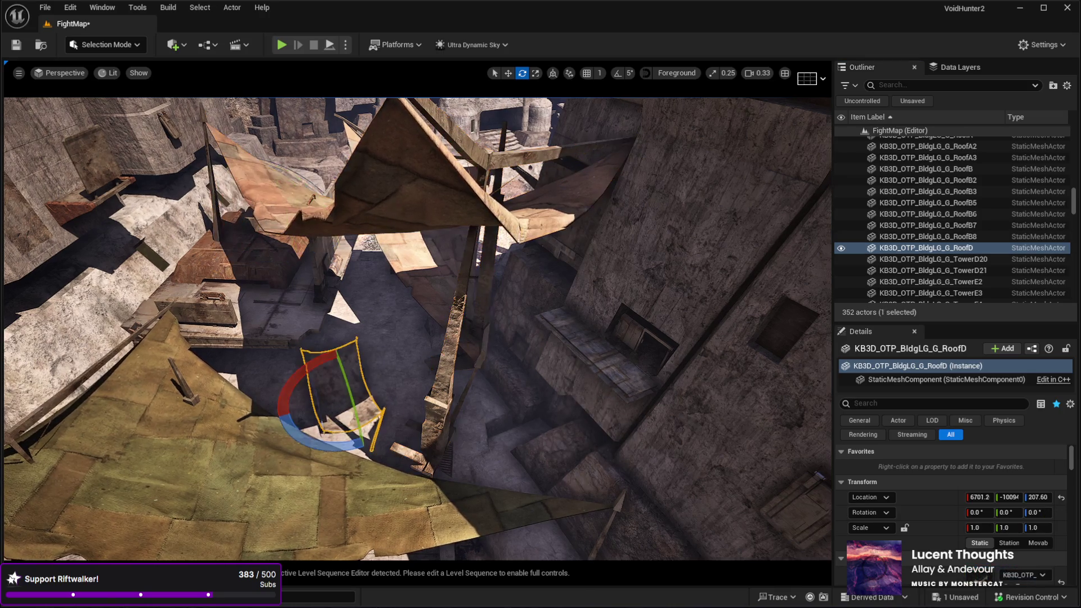
Step: Delete the RoofB8 tarp, then select the RoofD sheet and rotate it to 142.62°
key("Delete")
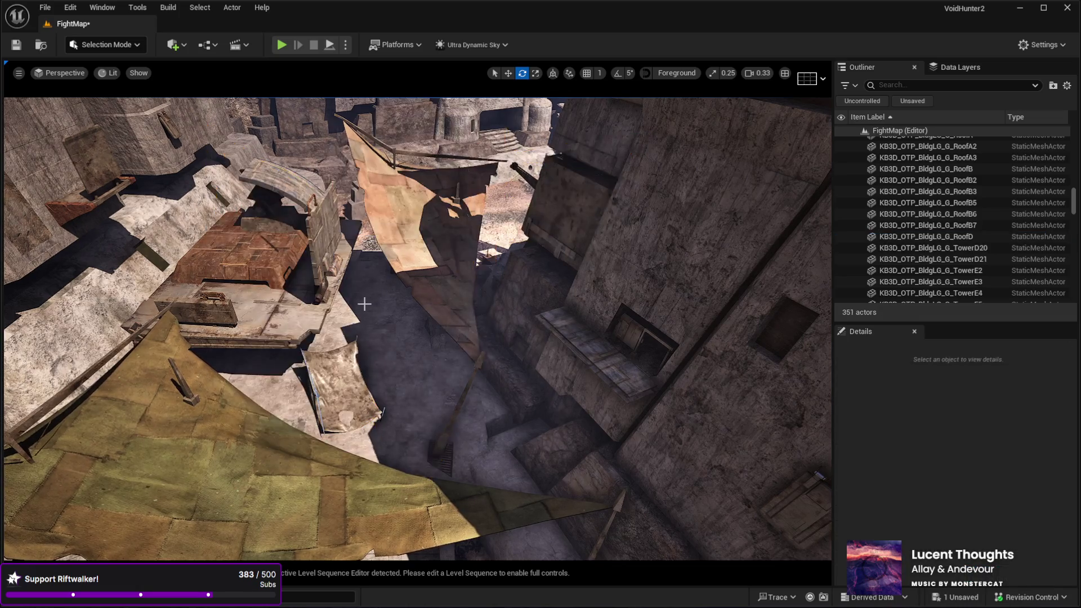
key("w")
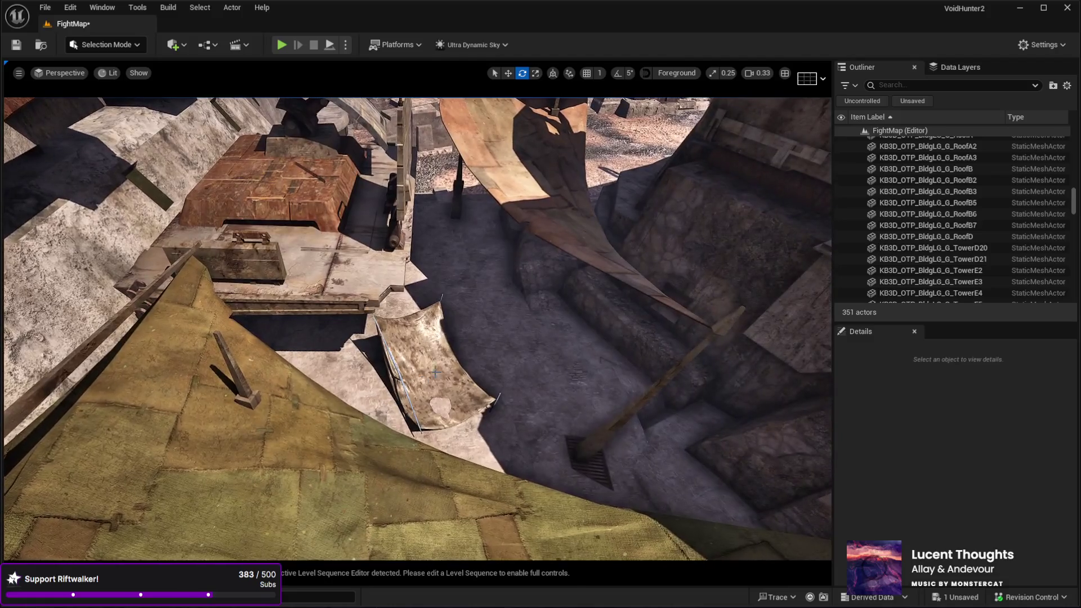
left_click(435, 372)
mouse_move(430, 436)
left_mouse_down()
mouse_move(456, 332)
mouse_move(513, 408)
mouse_move(410, 443)
left_mouse_up()
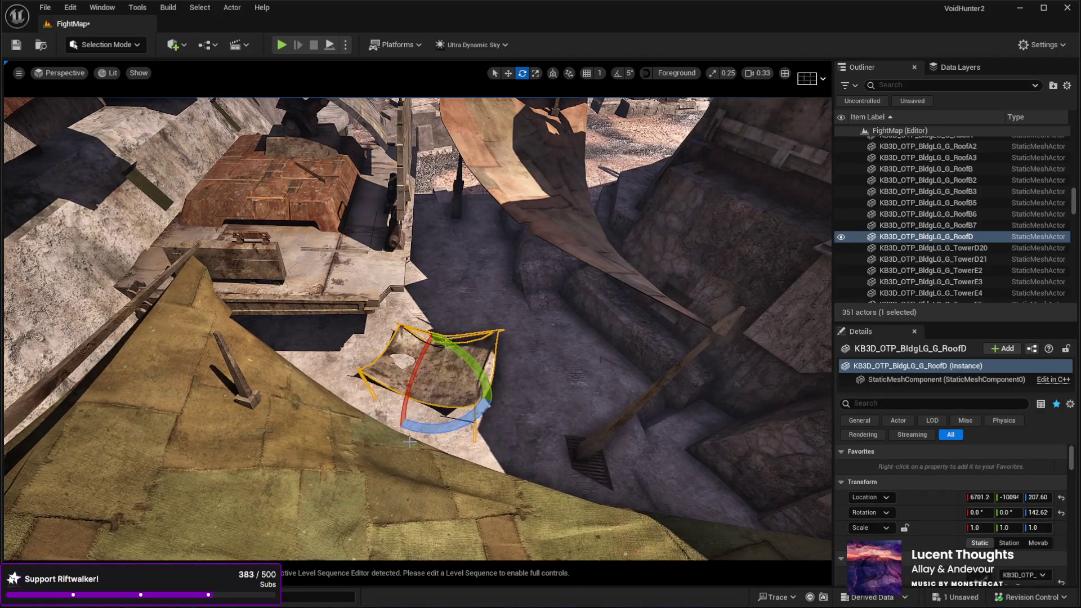
Step: Scale RoofD uniformly to 2.5292 and move it to X 6335.4, Z 827.89 over the alley
key("r")
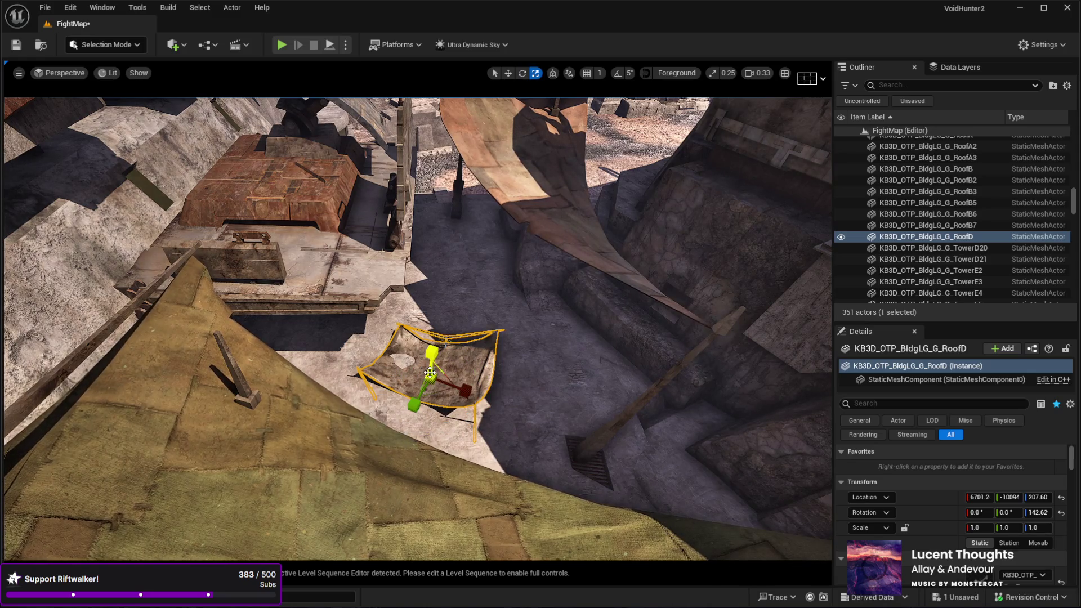
left_click_drag(431, 376, 467, 304)
mouse_move(416, 338)
left_mouse_down()
mouse_move(360, 318)
mouse_move(437, 304)
mouse_move(434, 222)
mouse_move(360, 121)
mouse_move(473, 304)
mouse_move(389, 316)
mouse_move(368, 189)
left_mouse_up()
key("w")
mouse_move(307, 232)
left_mouse_down()
mouse_move(388, 262)
mouse_move(374, 297)
mouse_move(381, 277)
mouse_move(381, 286)
left_mouse_up()
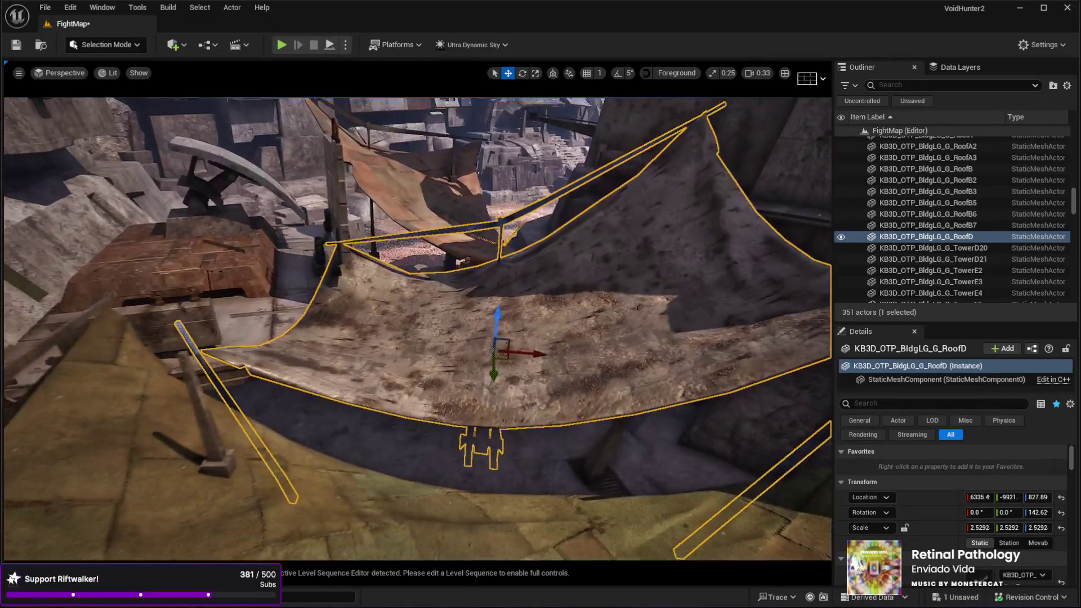
Step: Try RoofD beside the green canvas turned about 172 degrees, delete it, then select the blue awning
mouse_move(504, 361)
left_mouse_down()
mouse_move(454, 371)
mouse_move(469, 371)
left_mouse_up()
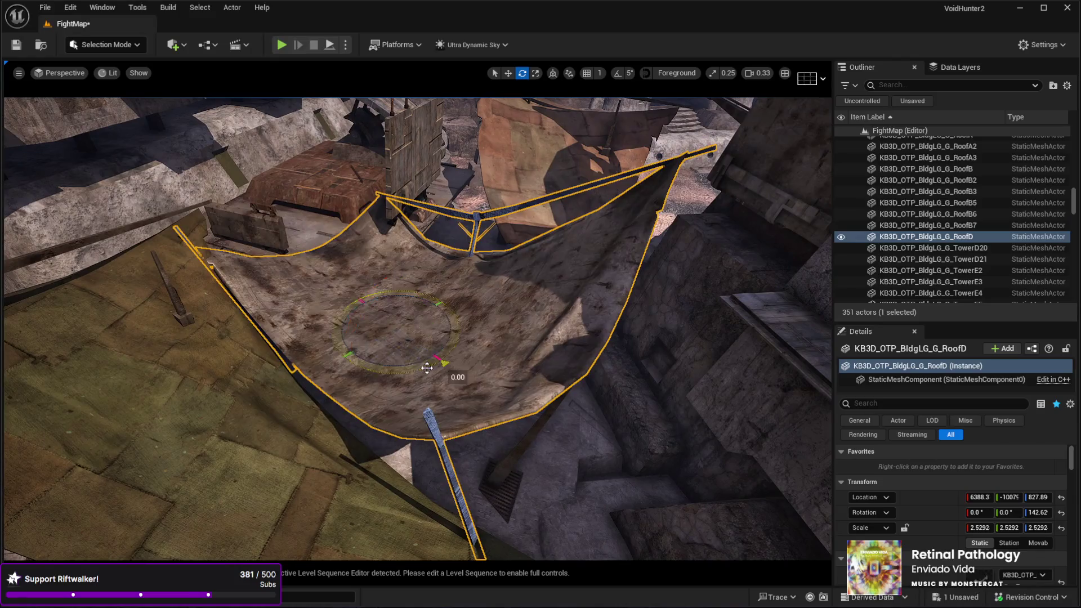
left_click_drag(427, 368, 293, 380)
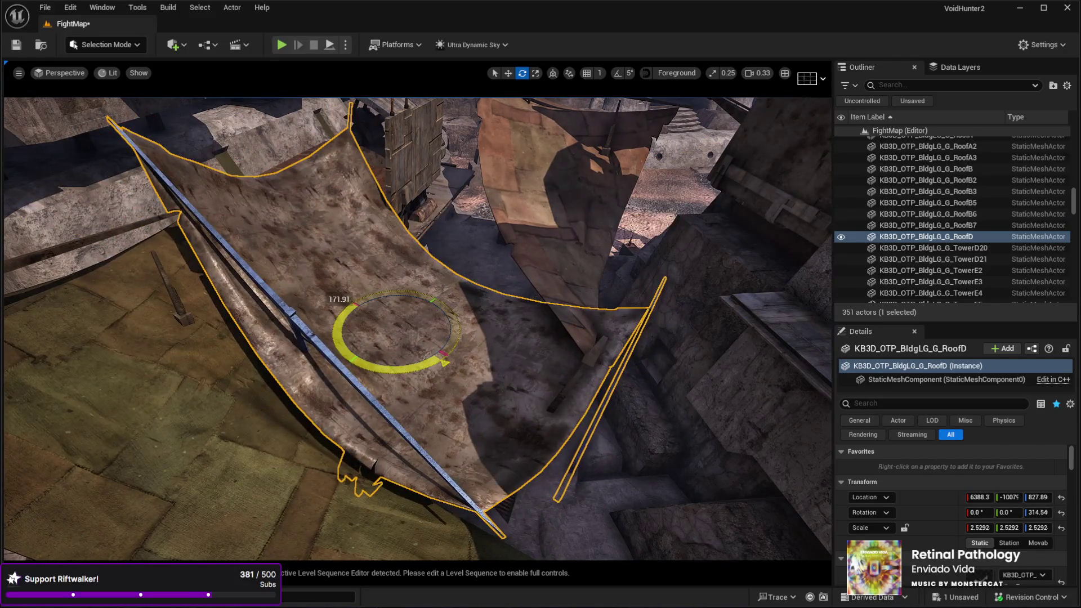
mouse_move(392, 319)
left_mouse_down()
mouse_move(458, 352)
mouse_move(485, 338)
mouse_move(471, 355)
left_mouse_up()
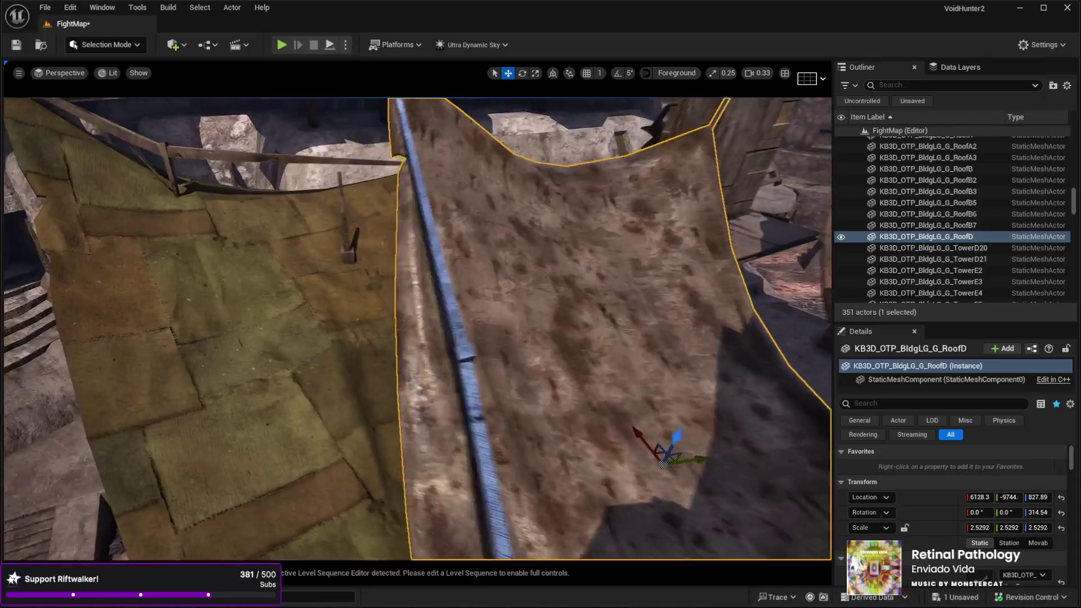
key("Delete")
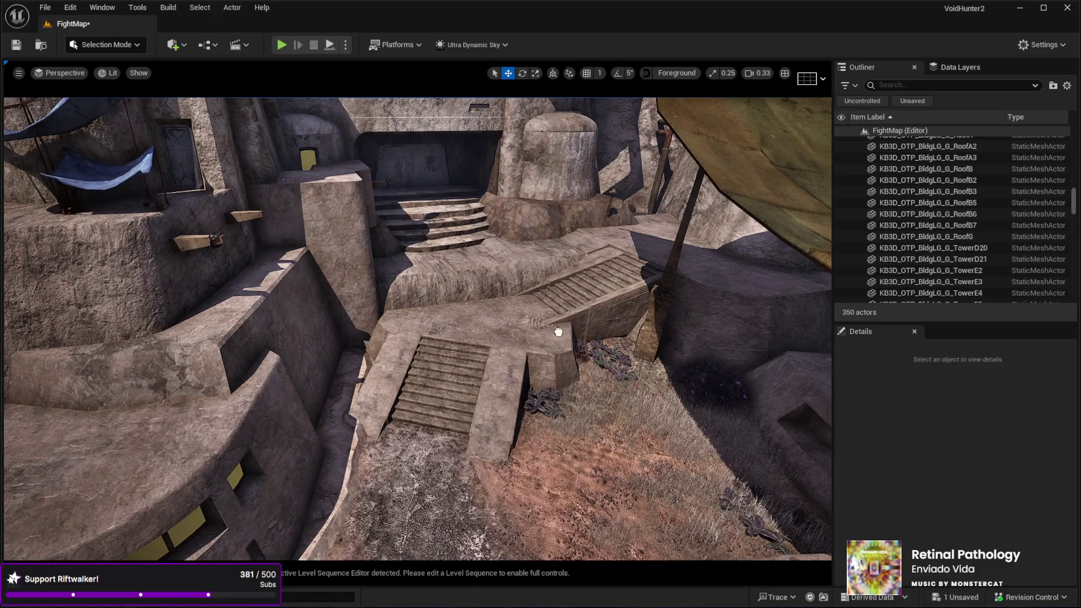
left_click(448, 242)
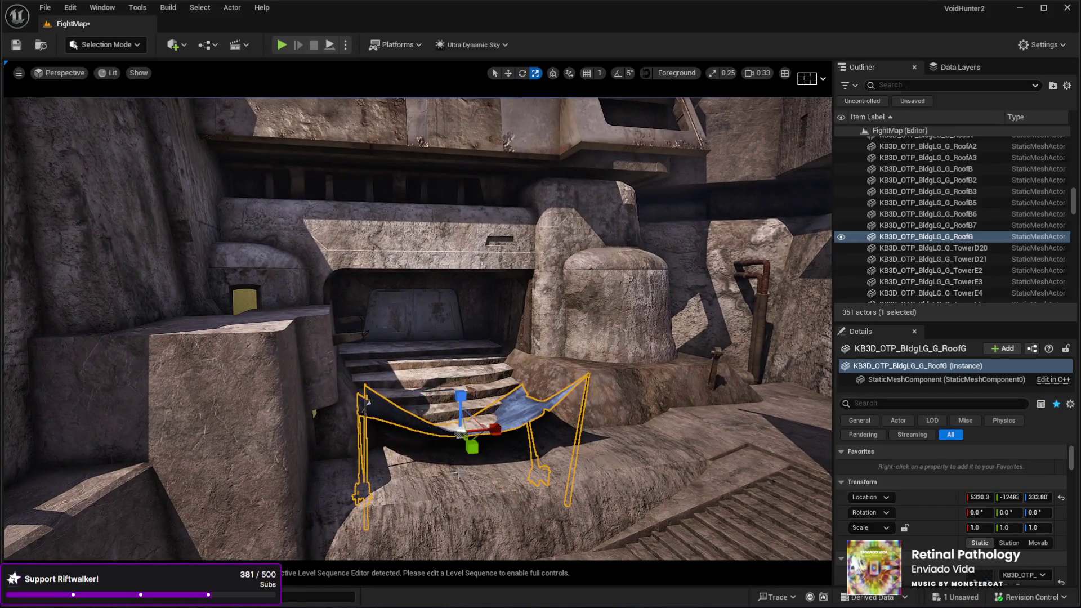
Step: Enlarge the blue RoofG awning slightly, shift it sideways along Y and raise it
left_click_drag(453, 435, 445, 270)
key("w")
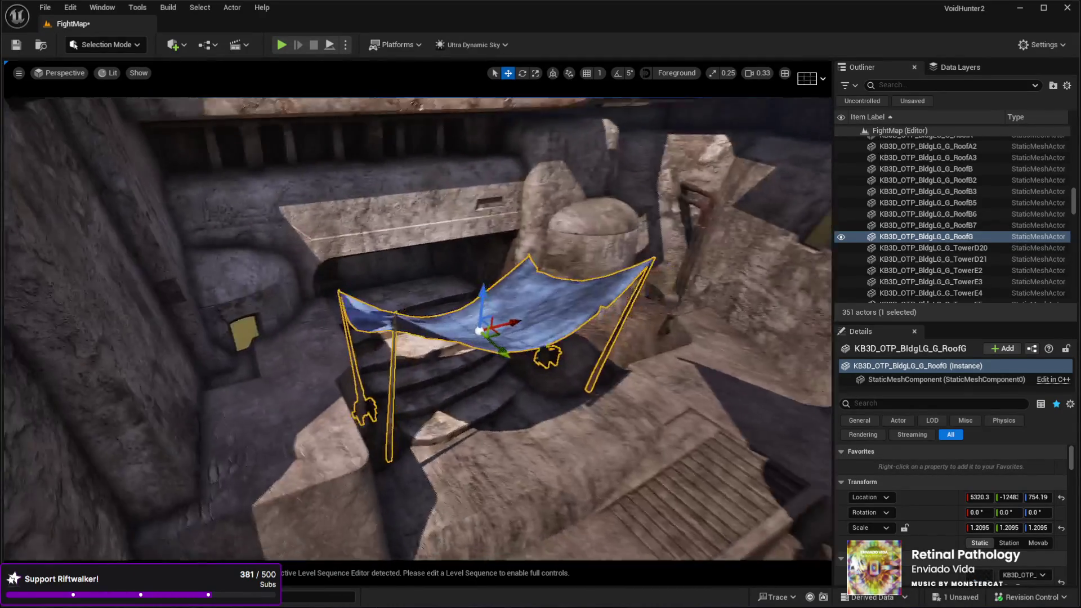
key("e")
key("w")
left_click_drag(472, 355, 438, 323)
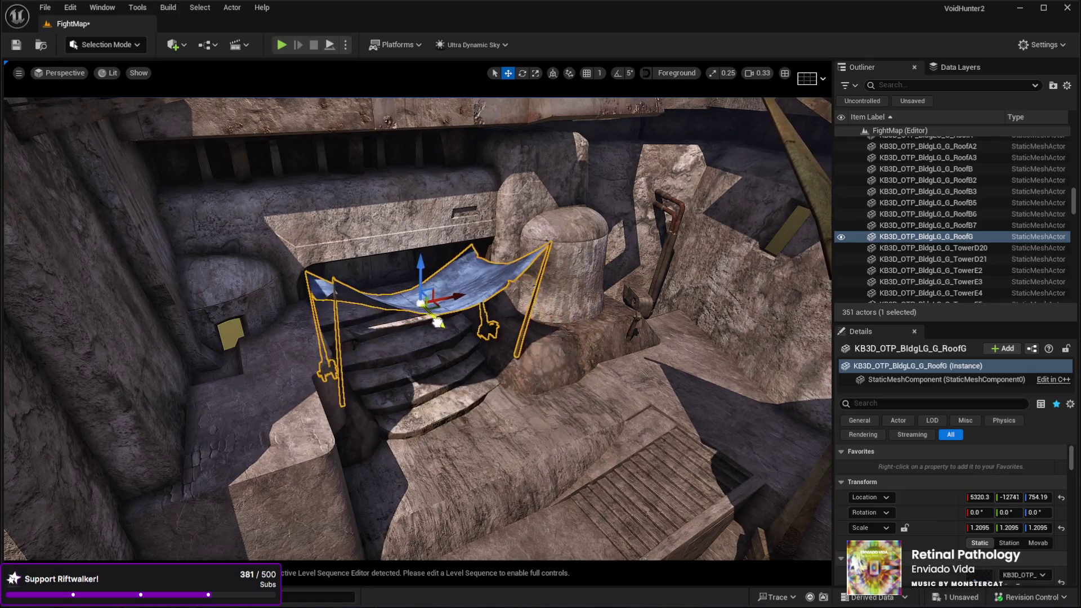
left_click_drag(421, 268, 419, 227)
mouse_move(428, 282)
left_mouse_down()
mouse_move(448, 222)
mouse_move(418, 217)
mouse_move(460, 204)
mouse_move(428, 231)
mouse_move(442, 267)
left_mouse_up()
Step: Slide the awning left over the stairs and tilt it about 20 degrees
key("e")
key("r")
key("w")
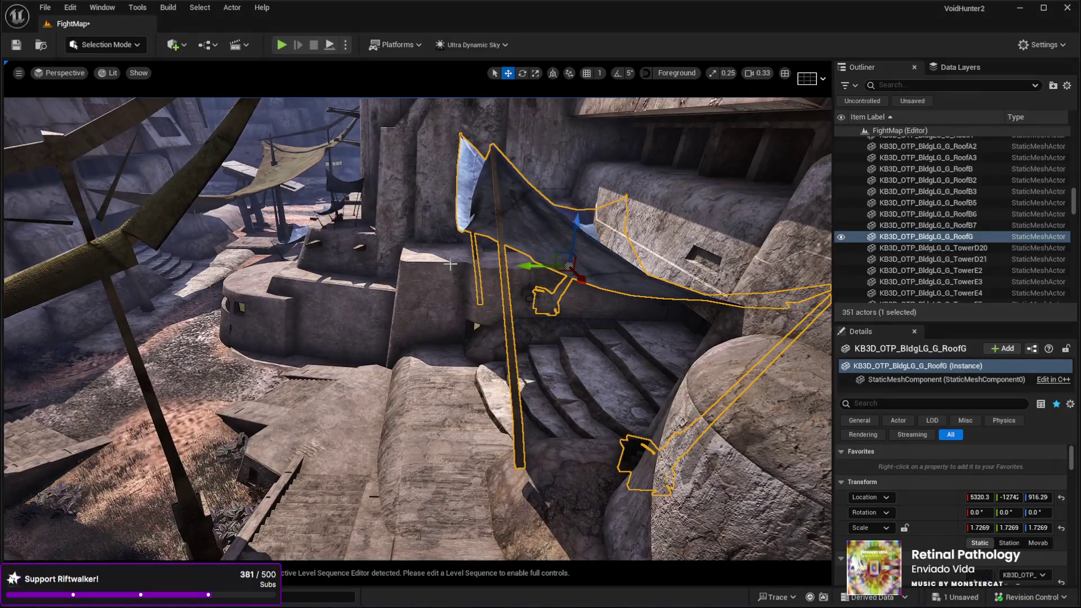
left_click_drag(546, 264, 482, 289)
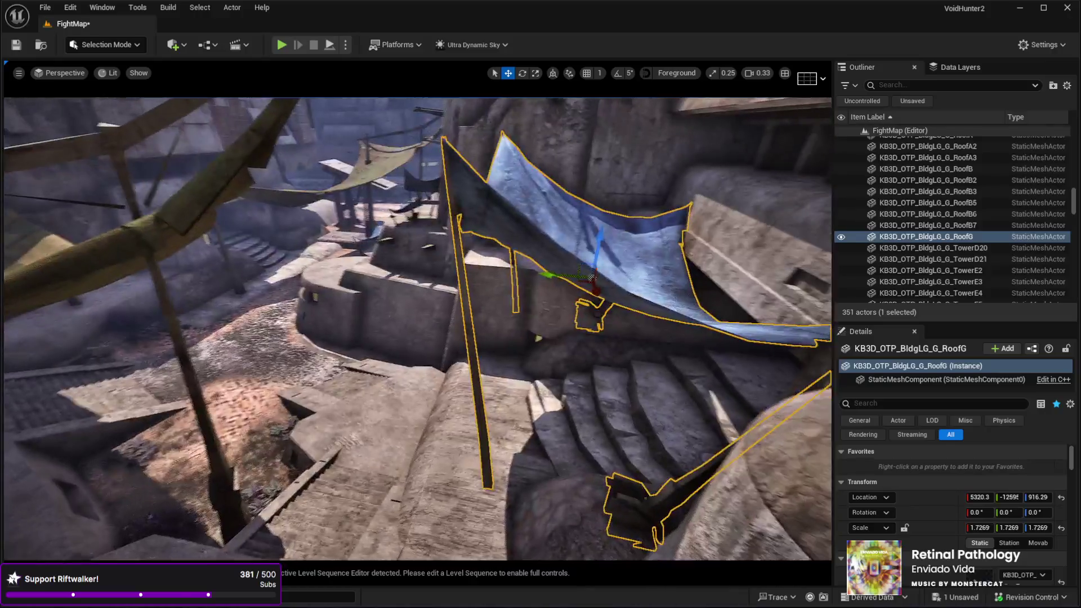
left_click_drag(558, 228, 569, 204)
key("w")
mouse_move(552, 298)
left_mouse_down()
mouse_move(566, 291)
mouse_move(553, 297)
left_mouse_up()
Step: In world space, nudge the tarp sideways, lower its Z from 925.81 to about 902, and duplicate it
left_click_drag(711, 319, 711, 320)
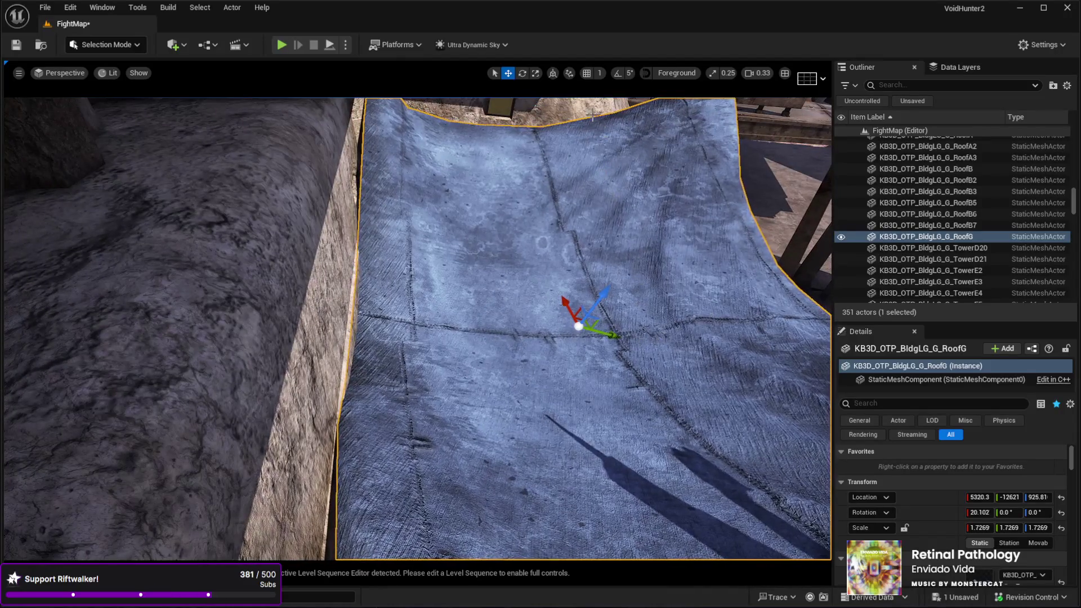
left_click(554, 74)
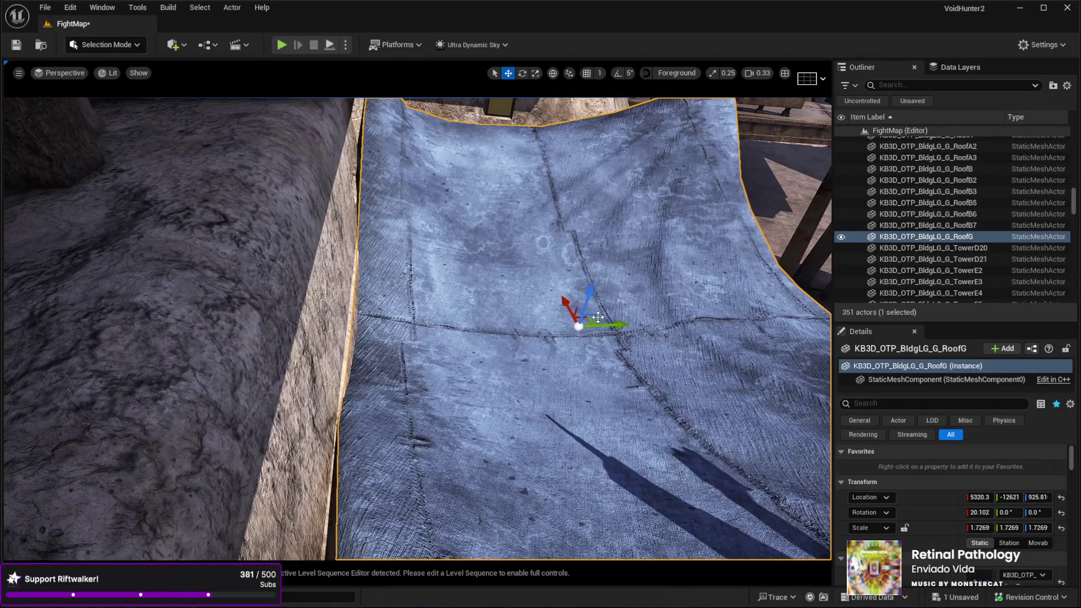
left_click_drag(612, 325, 611, 325)
left_click_drag(596, 239, 596, 239)
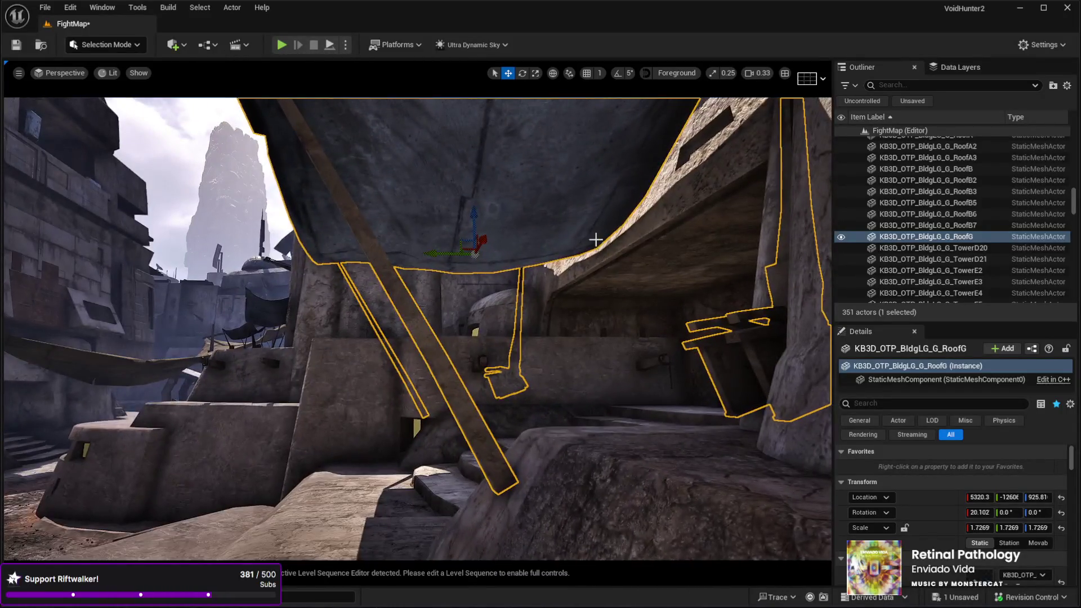
left_click_drag(472, 216, 472, 223)
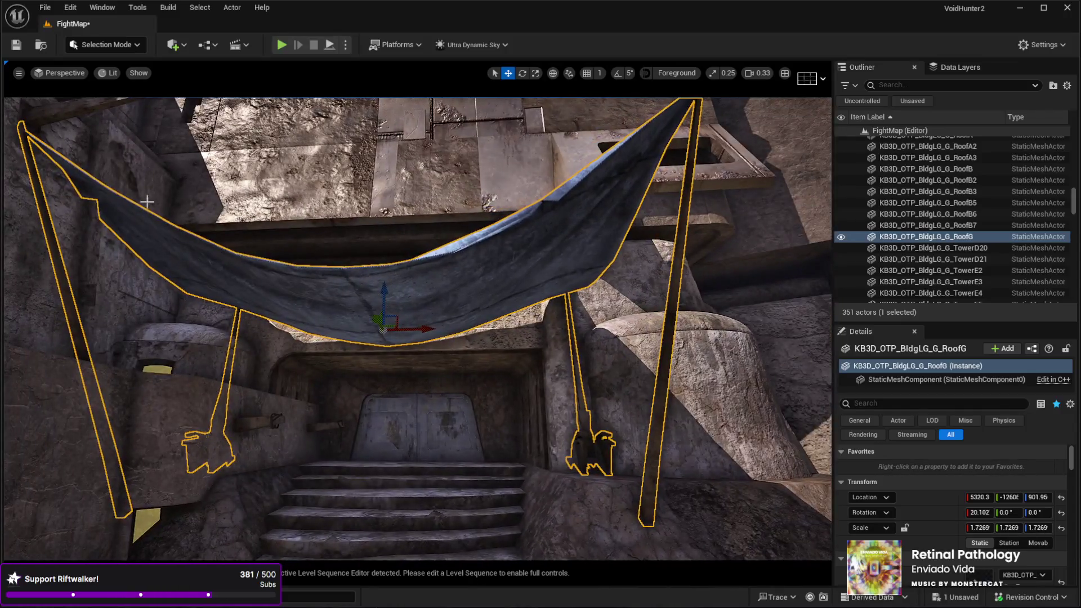
mouse_move(147, 201)
left_mouse_down()
mouse_move(144, 169)
mouse_move(113, 155)
mouse_move(110, 118)
mouse_move(122, 140)
left_mouse_up()
key("ctrl+d")
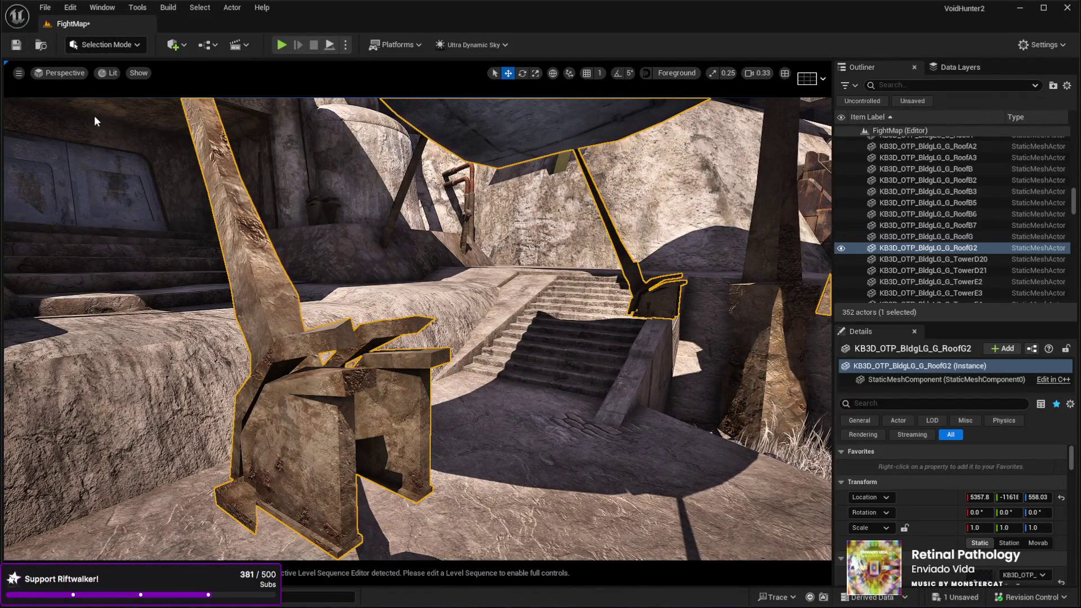
Step: Enter Modeling Mode and start the brush-based Tri Select tool on the tarp copy
key("shift+5")
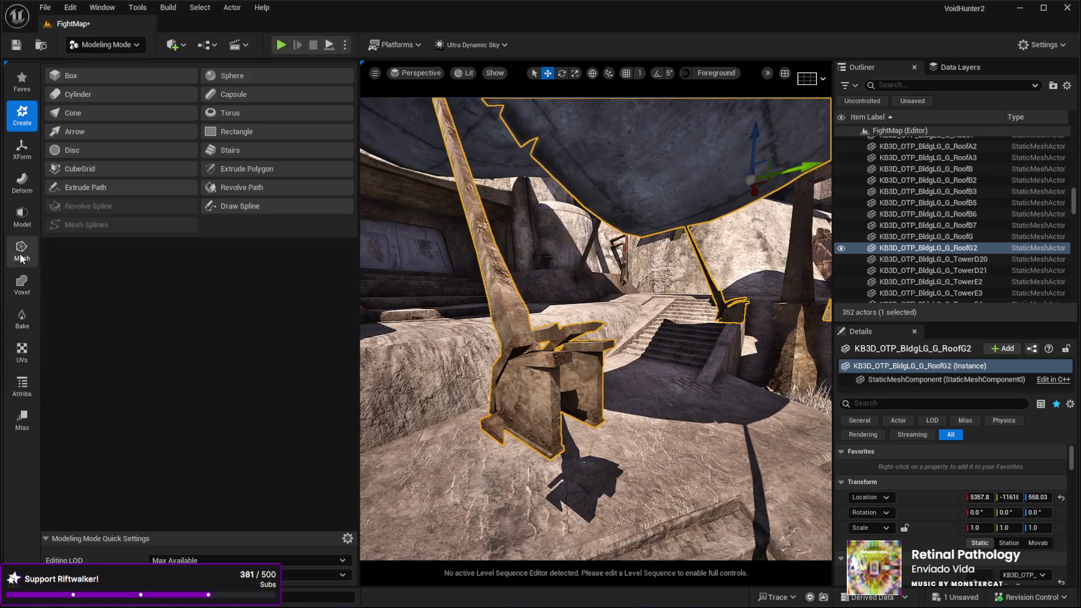
left_click(22, 252)
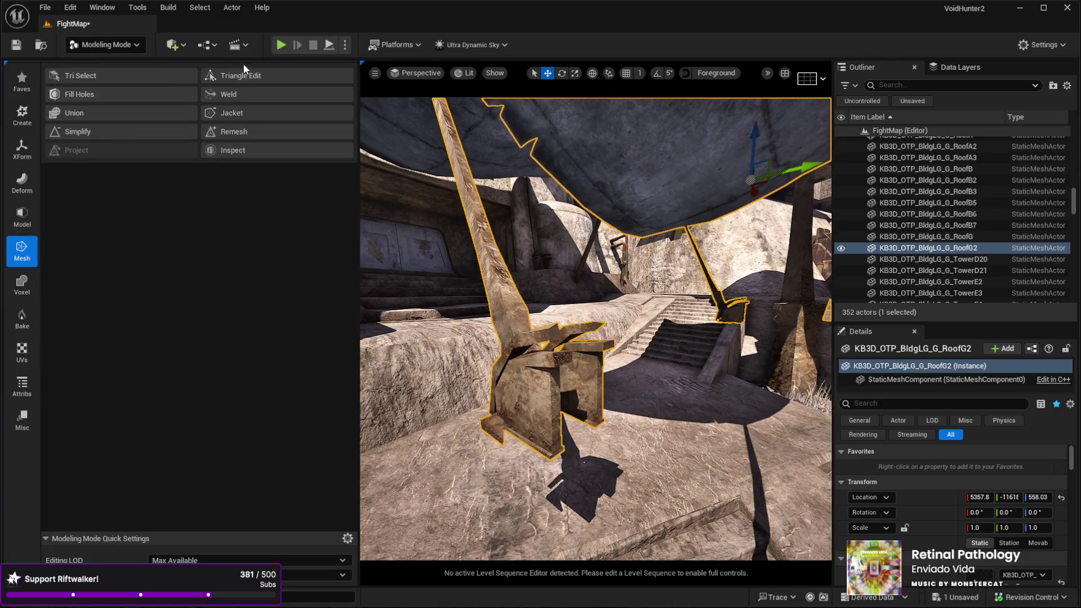
left_click(239, 78)
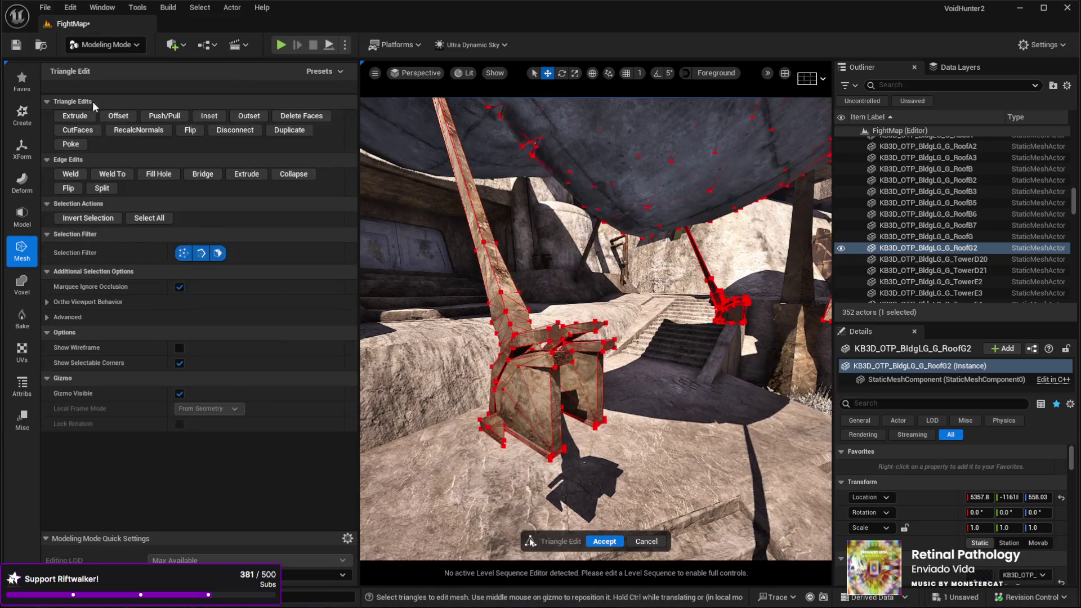
left_click(646, 541)
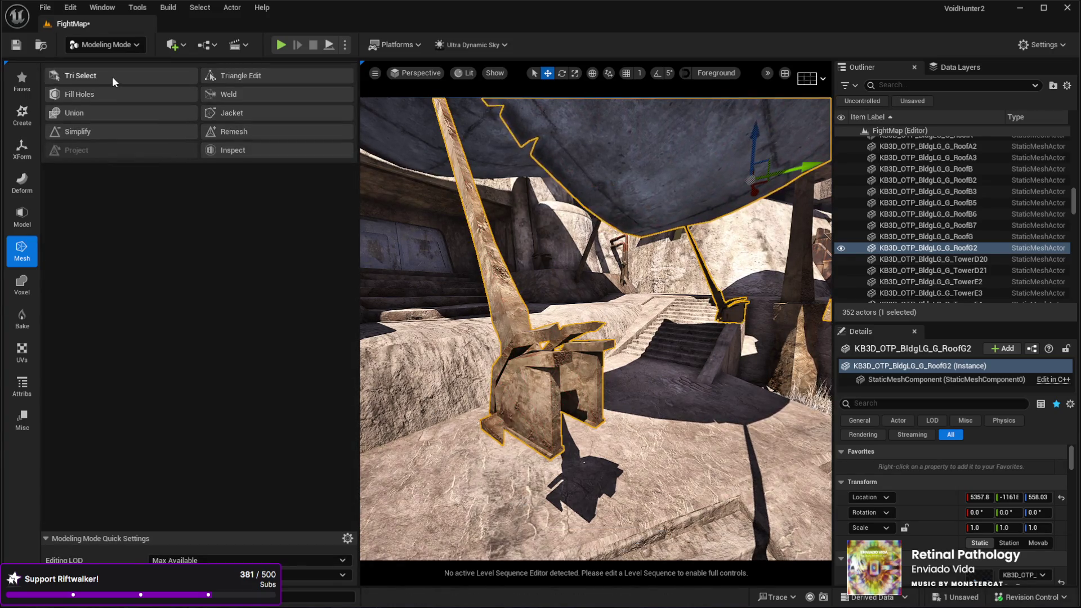
left_click(85, 77)
Step: Paint-select and delete the wooden bracket triangles, accept the edit, then delete RoofG2
left_click(568, 379)
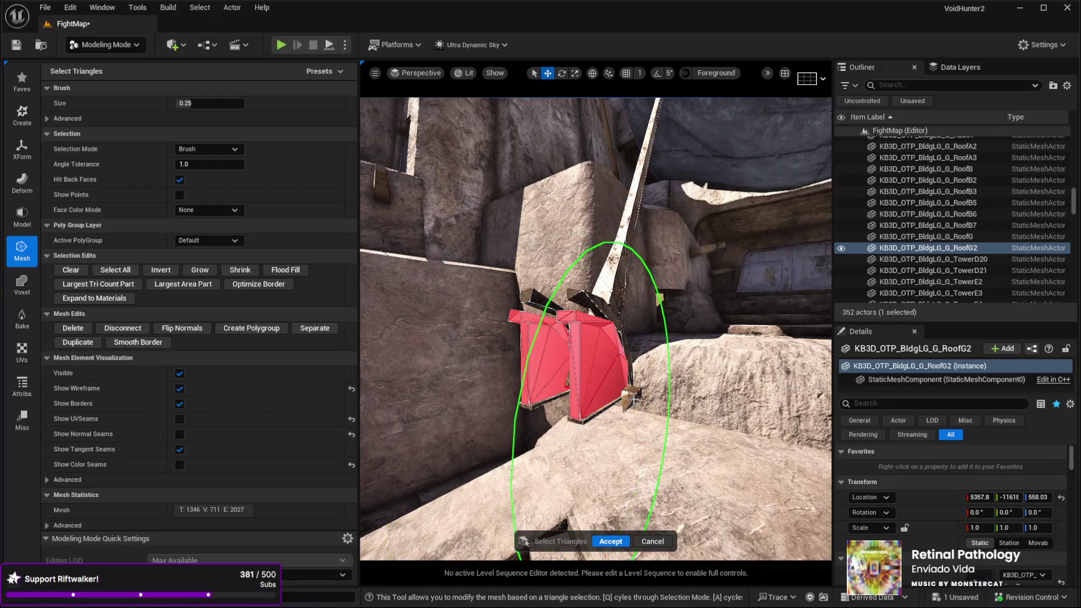
mouse_move(592, 383)
left_mouse_down()
mouse_move(670, 388)
mouse_move(642, 385)
mouse_move(616, 307)
left_mouse_up()
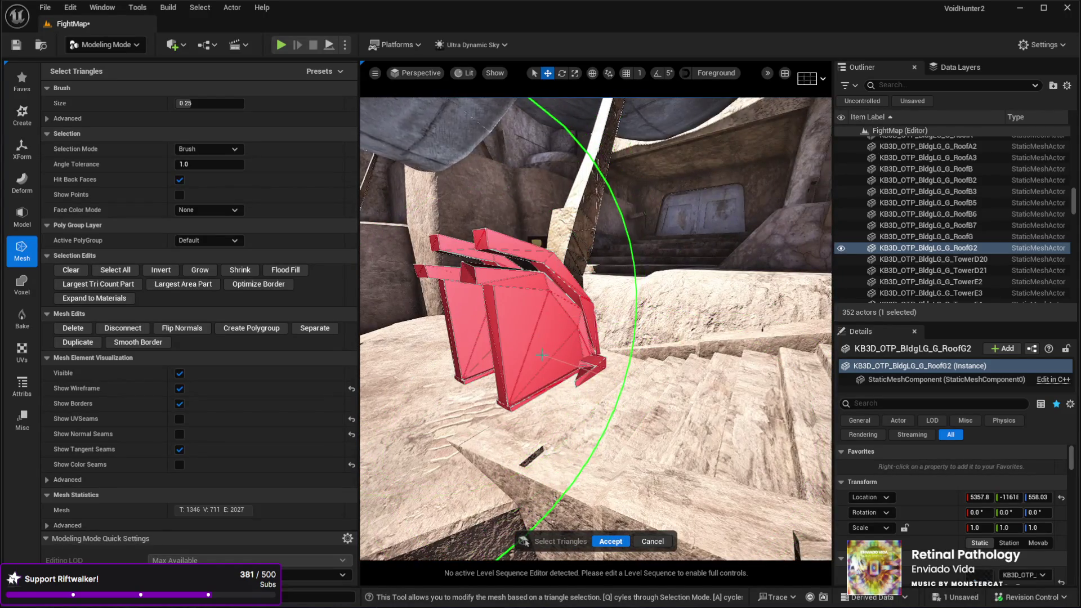
key("Delete")
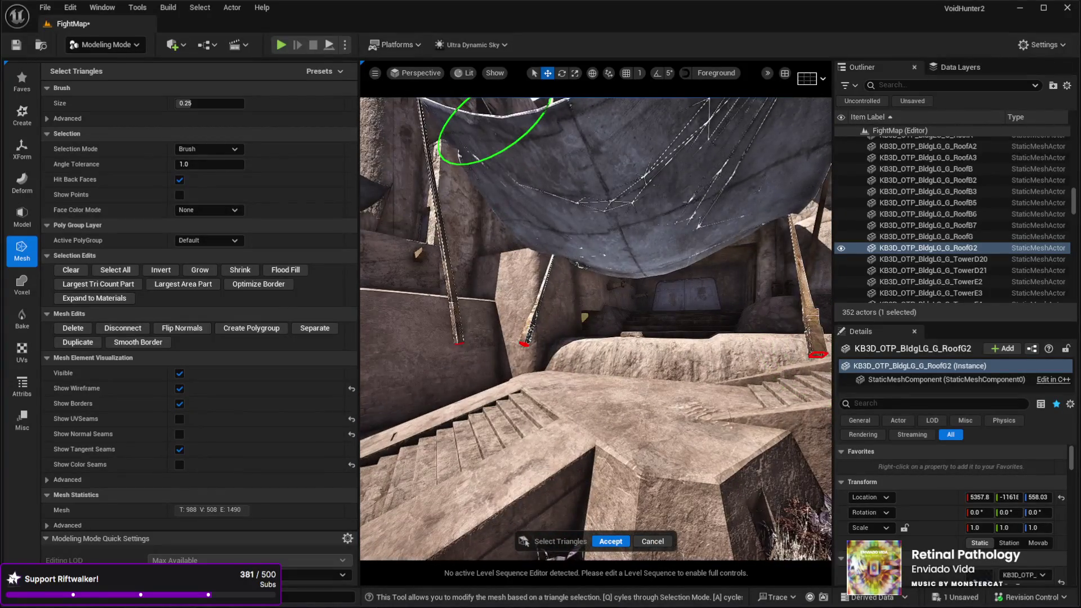
left_click(608, 539)
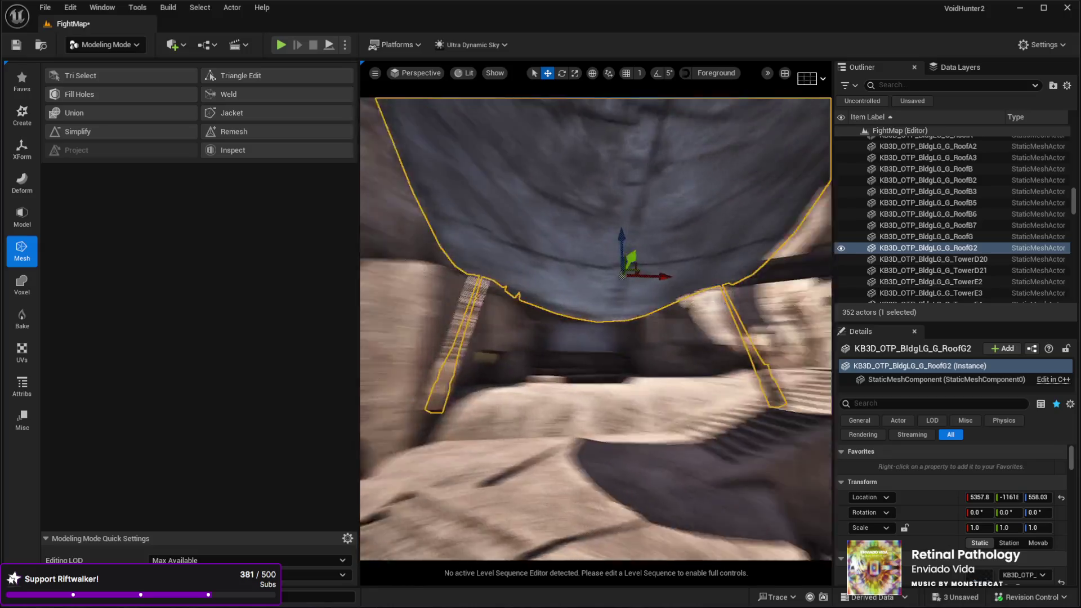
key("Delete")
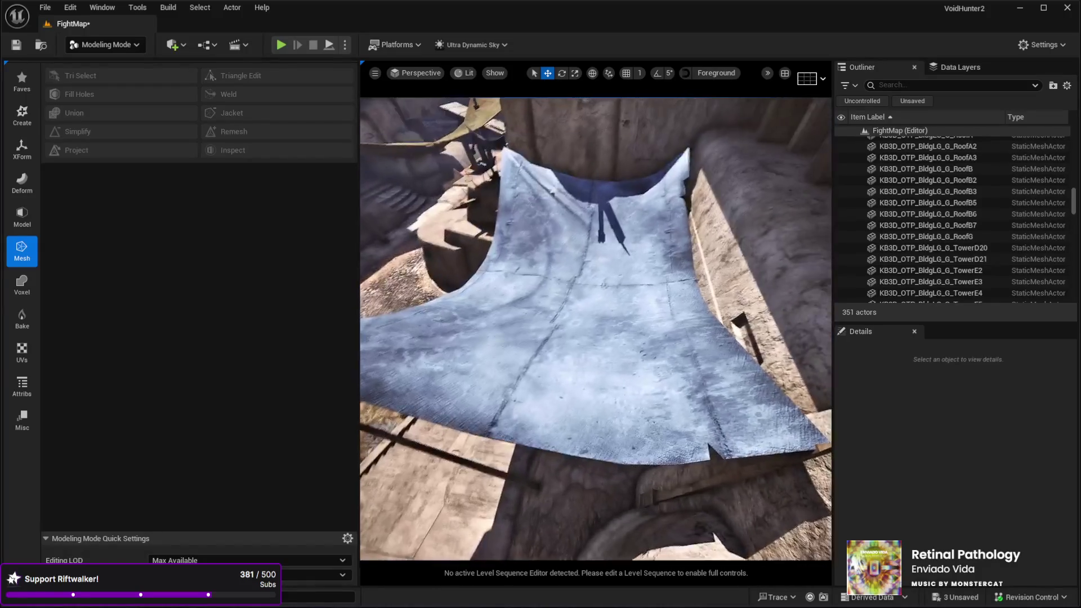
Step: Rotate the original RoofG tarp about Z to -1.539, then return to Selection Mode
left_click(582, 307)
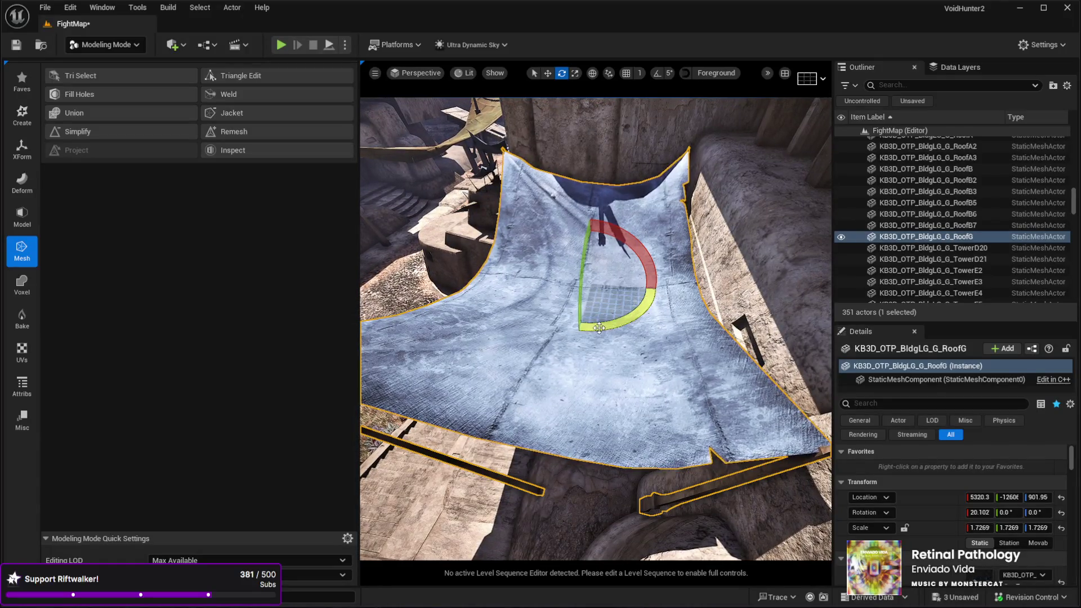
left_click_drag(599, 327, 604, 328)
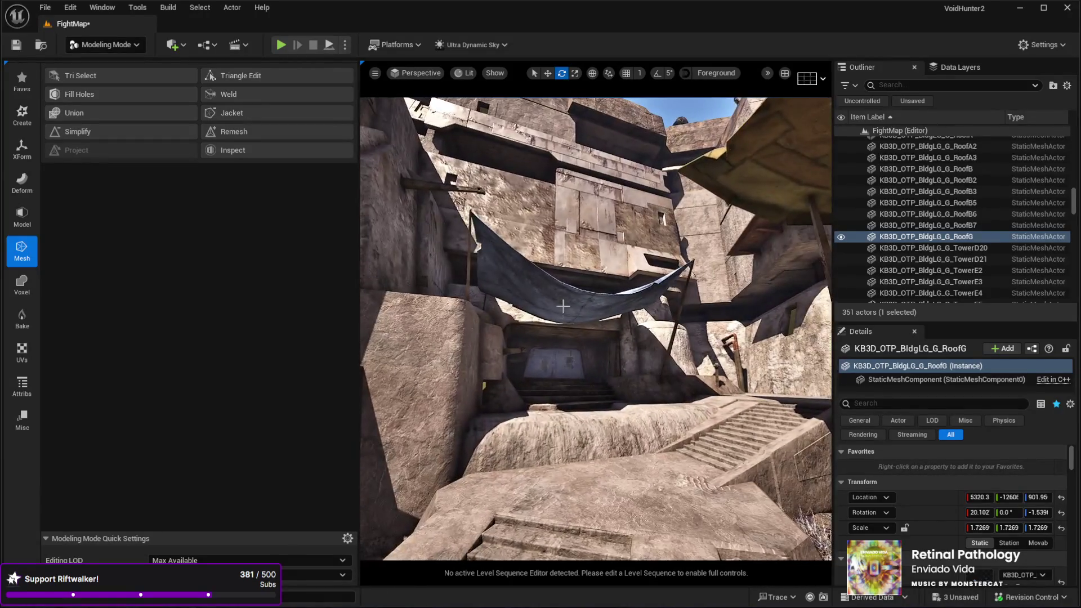
scroll(957, 507, "down", 5)
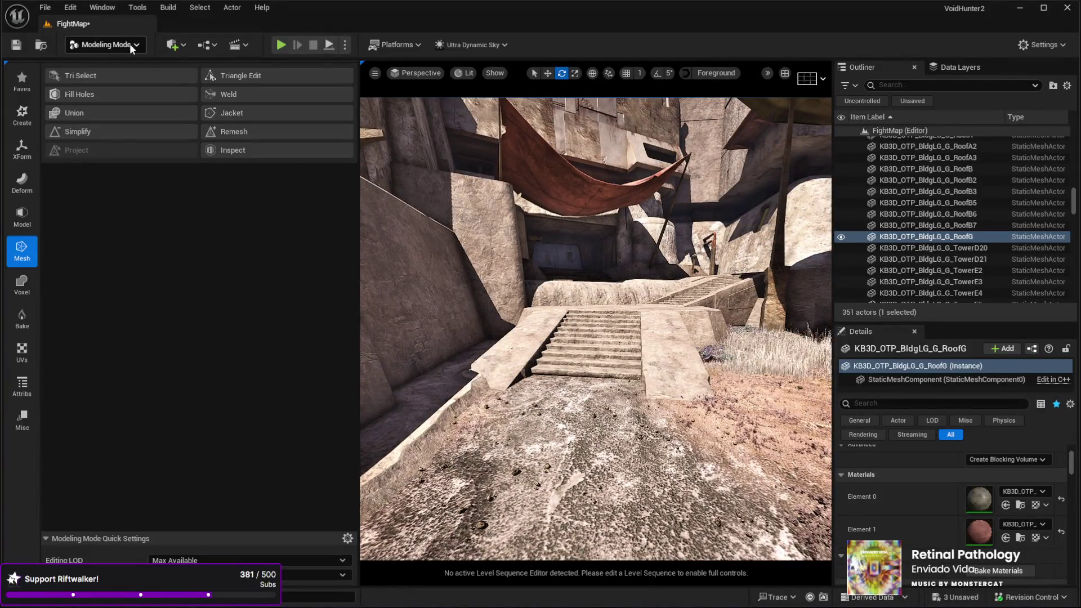
key("shift+1")
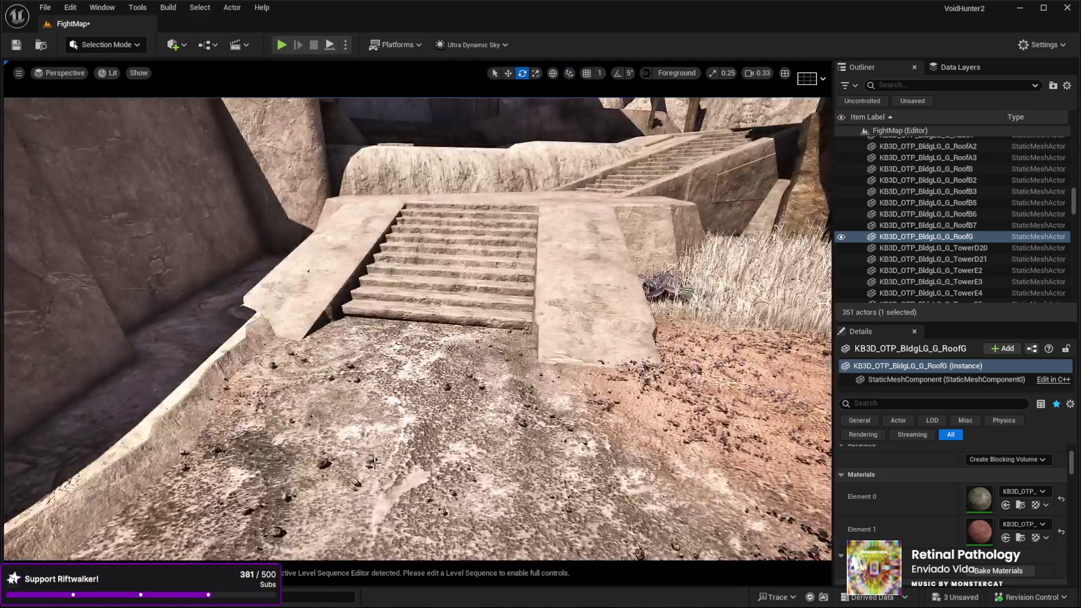
Step: Select the Landscape, launch Play In Editor with Alt+P, and walk the character forward
left_click(448, 453)
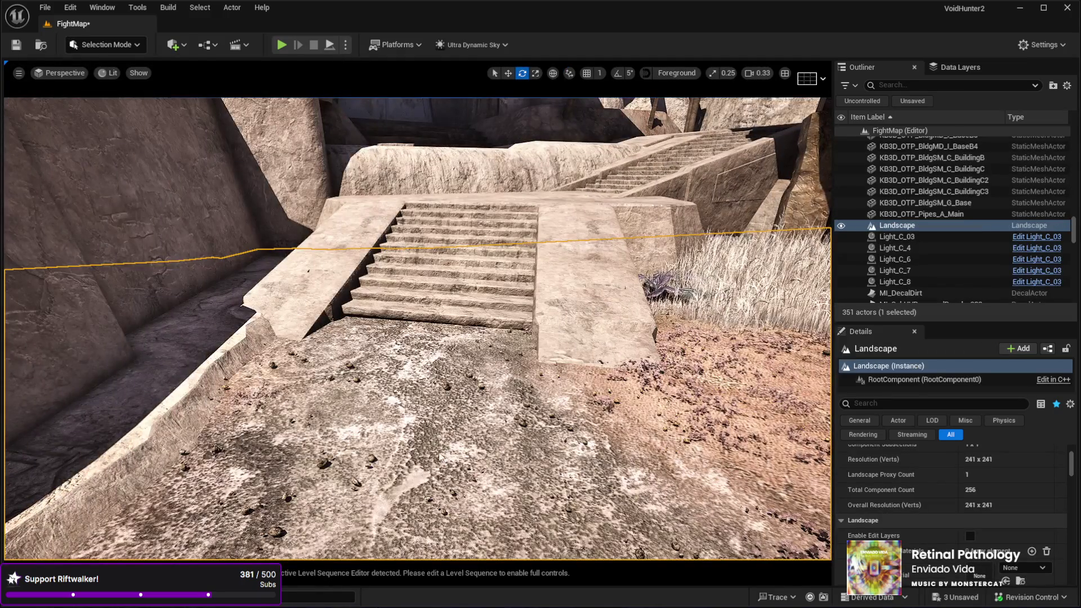
key("alt+p")
key("w")
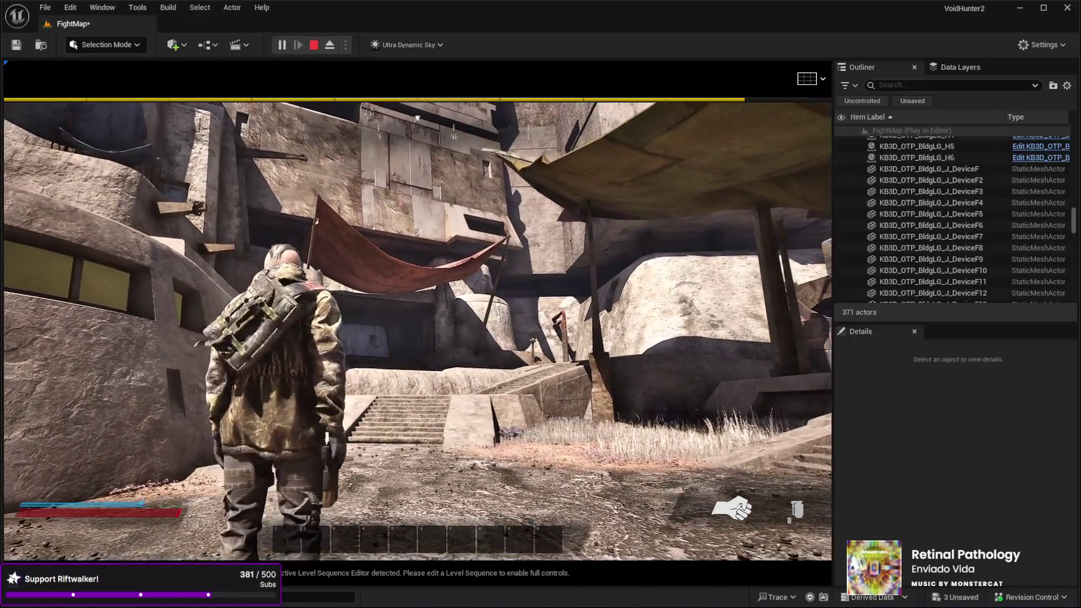
Step: Stop the FightMap Play In Editor session with Esc
key("Escape")
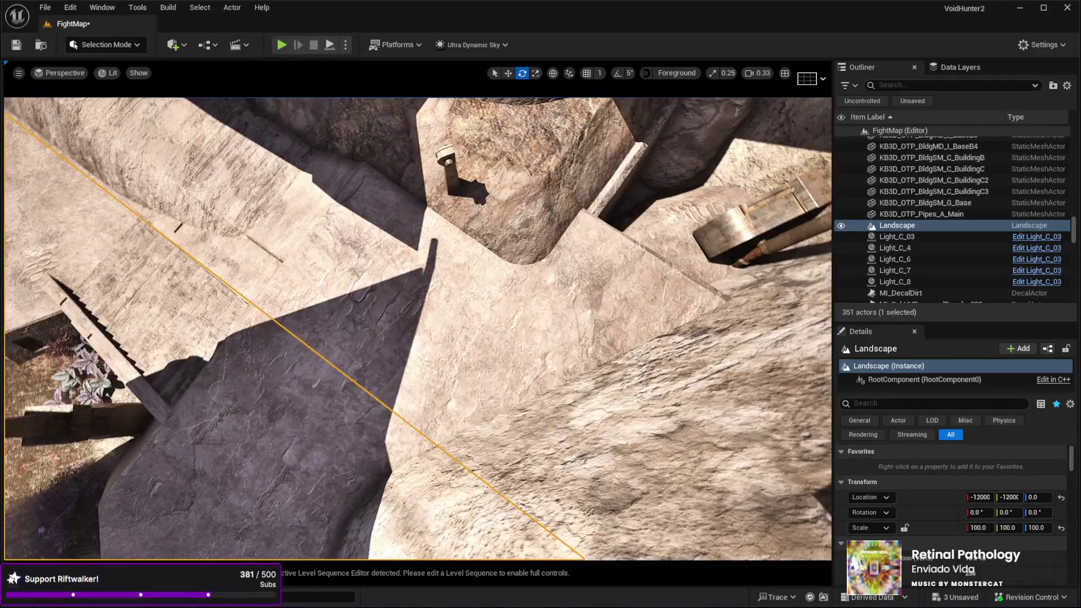
Step: Duplicate BaseB4 as BaseB5, move it into the alley by the rusty pipe, and raise it to Z 207.88
left_click(365, 349)
key("ctrl+d")
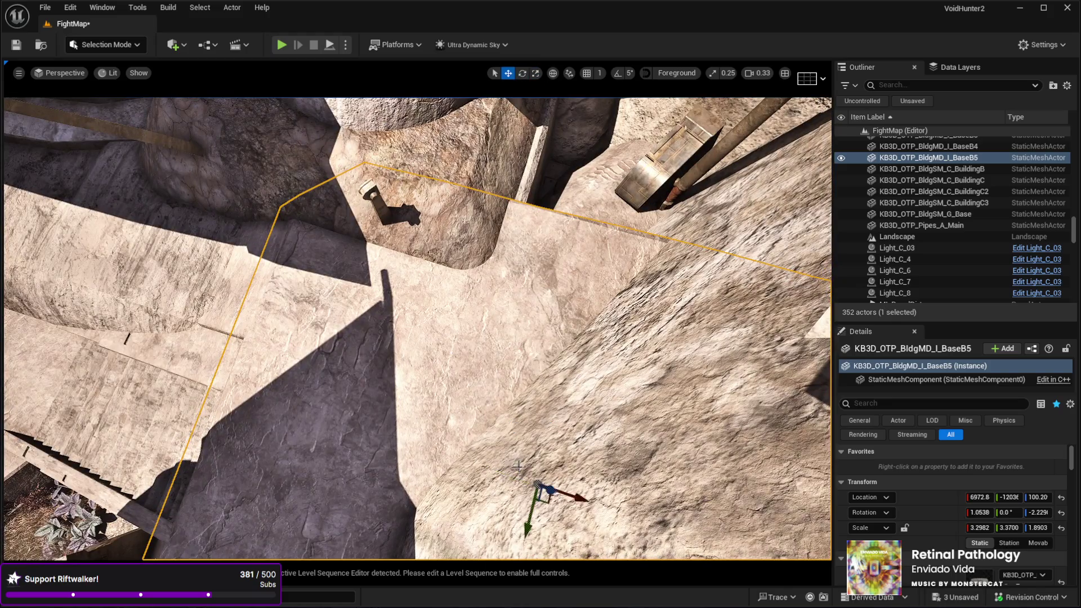
mouse_move(549, 490)
left_mouse_down()
mouse_move(622, 265)
mouse_move(620, 152)
left_mouse_up()
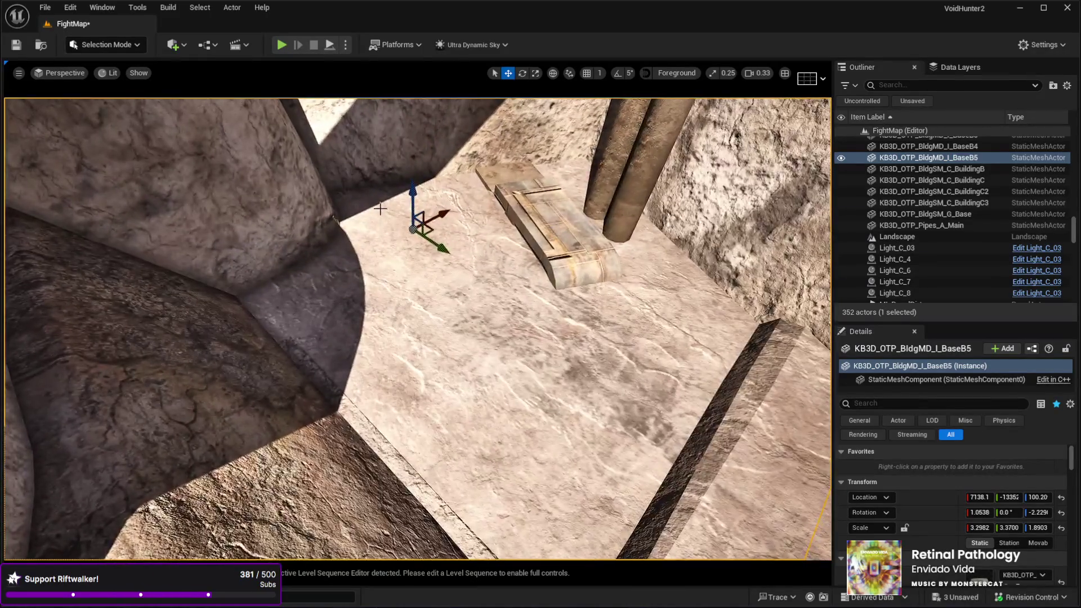
left_click_drag(413, 198, 398, 254)
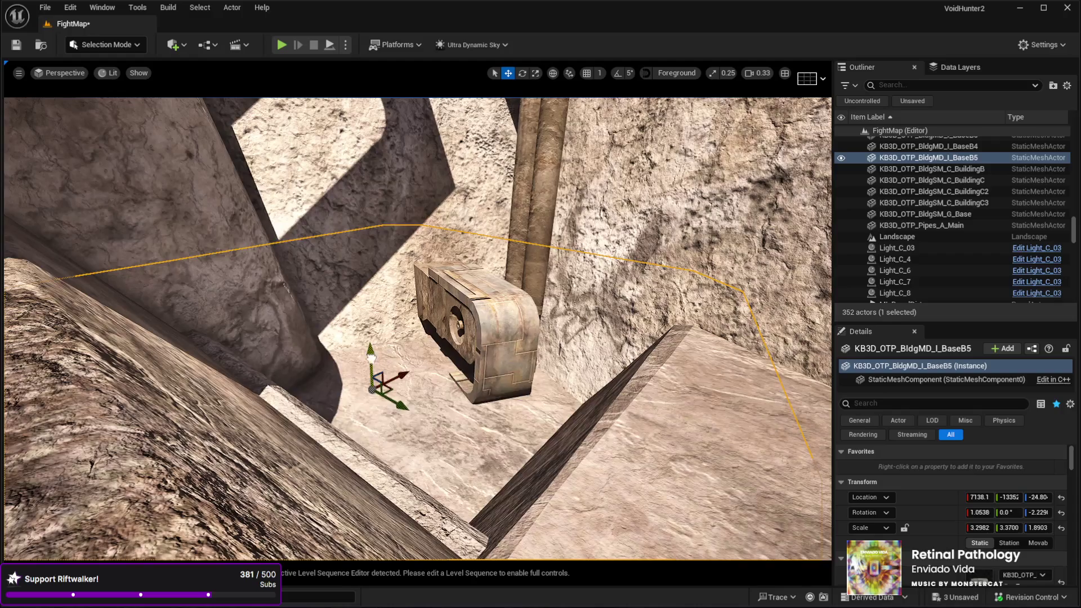
left_click_drag(371, 357, 389, 302)
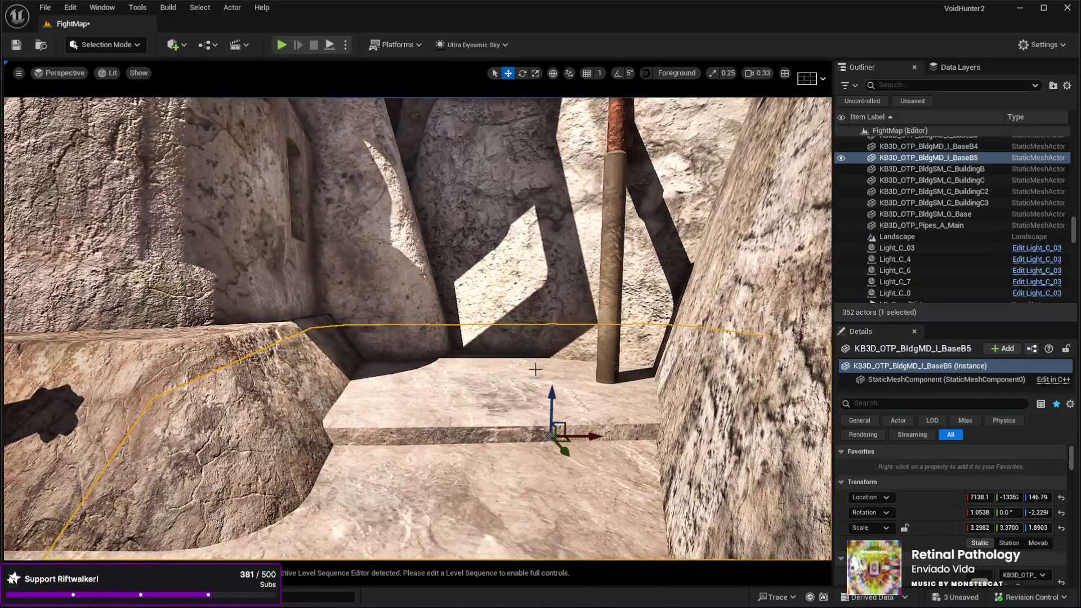
left_click_drag(548, 404, 555, 378)
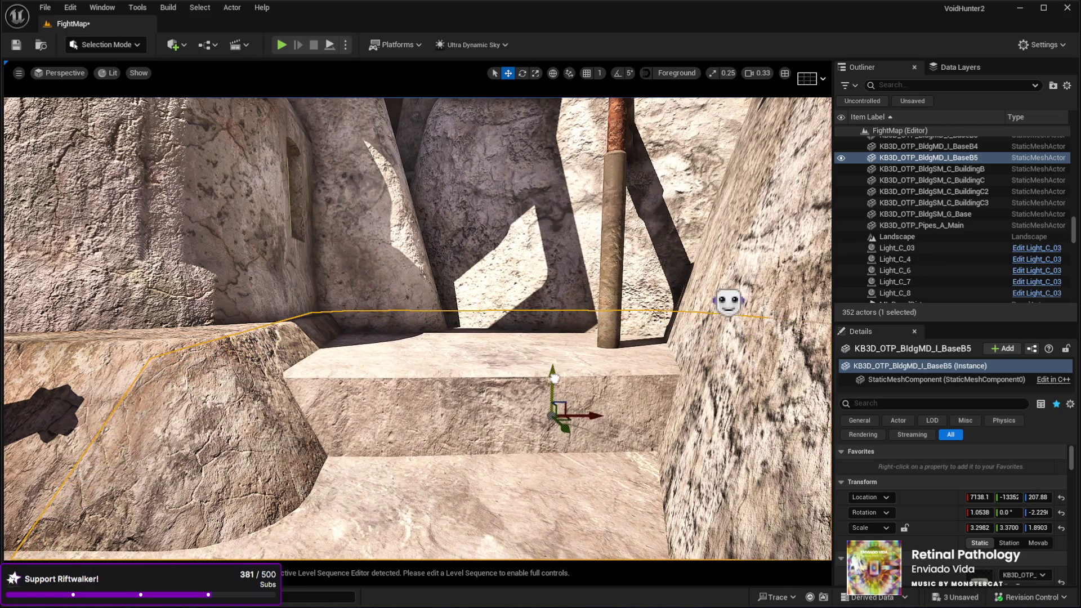
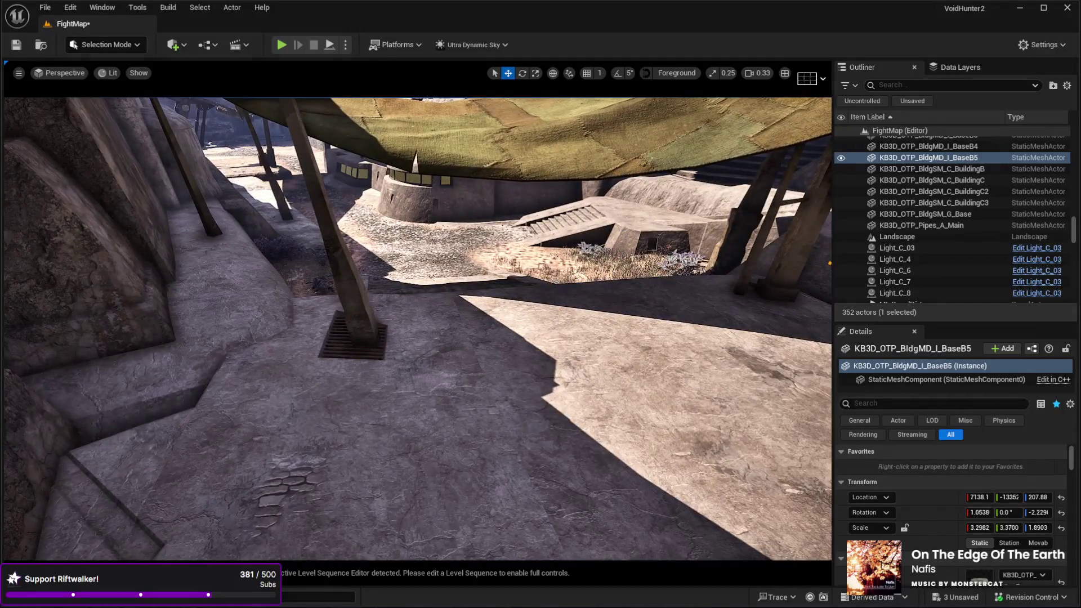
Step: Duplicate BaseB3 as BaseB6 and set the copy on the ground beside the shelter post
left_click(494, 259)
key("ctrl+d")
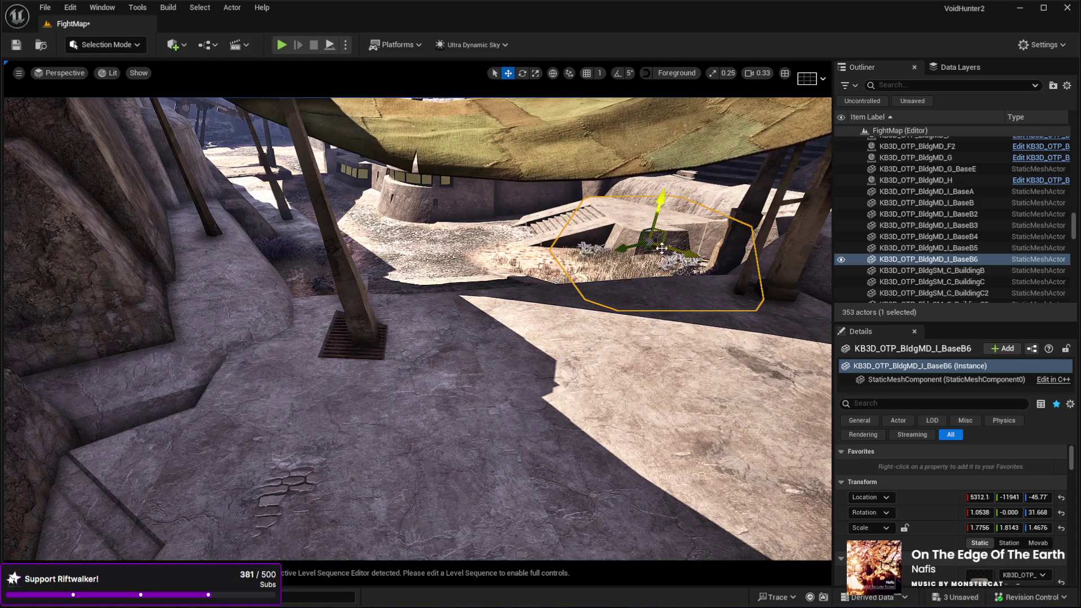
mouse_move(650, 250)
left_mouse_down()
mouse_move(138, 446)
mouse_move(330, 317)
mouse_move(316, 231)
left_mouse_up()
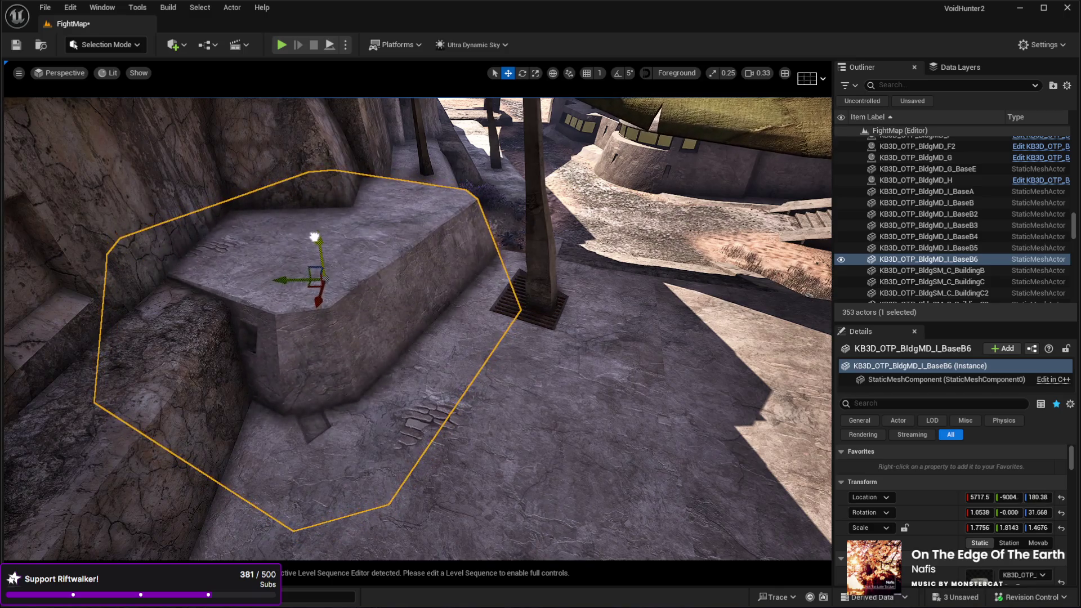
left_click_drag(307, 284, 327, 295)
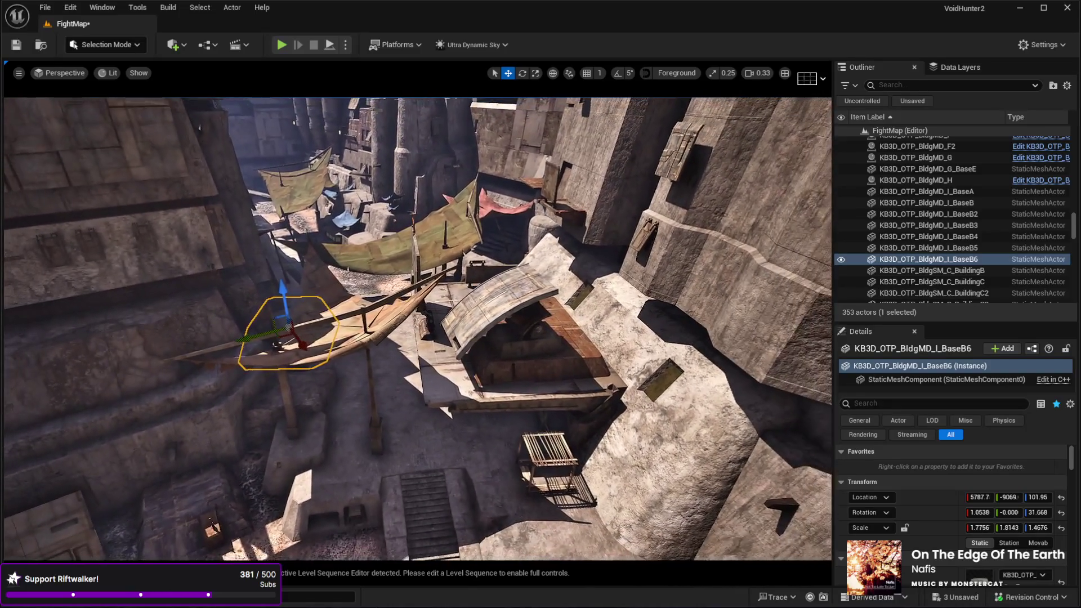
left_click(488, 208)
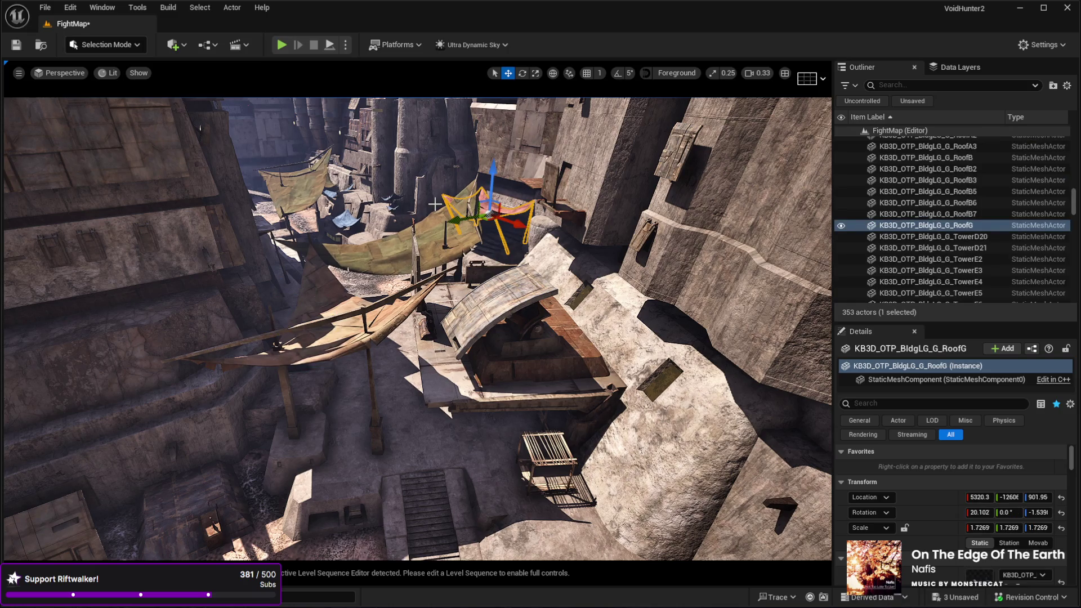
Step: Duplicate RoofG as RoofG2, rotate it to -65 yaw, lower it and shift it over the stairs
key("ctrl+d")
mouse_move(488, 219)
left_mouse_down()
mouse_move(431, 442)
mouse_move(383, 459)
left_mouse_up()
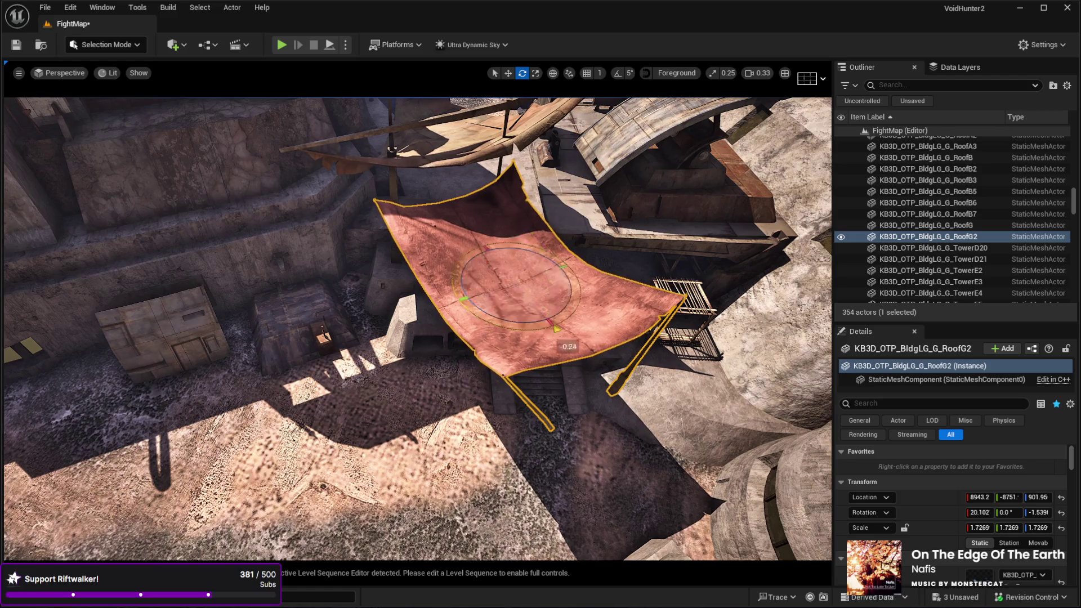
left_click_drag(556, 328, 569, 282)
key("w")
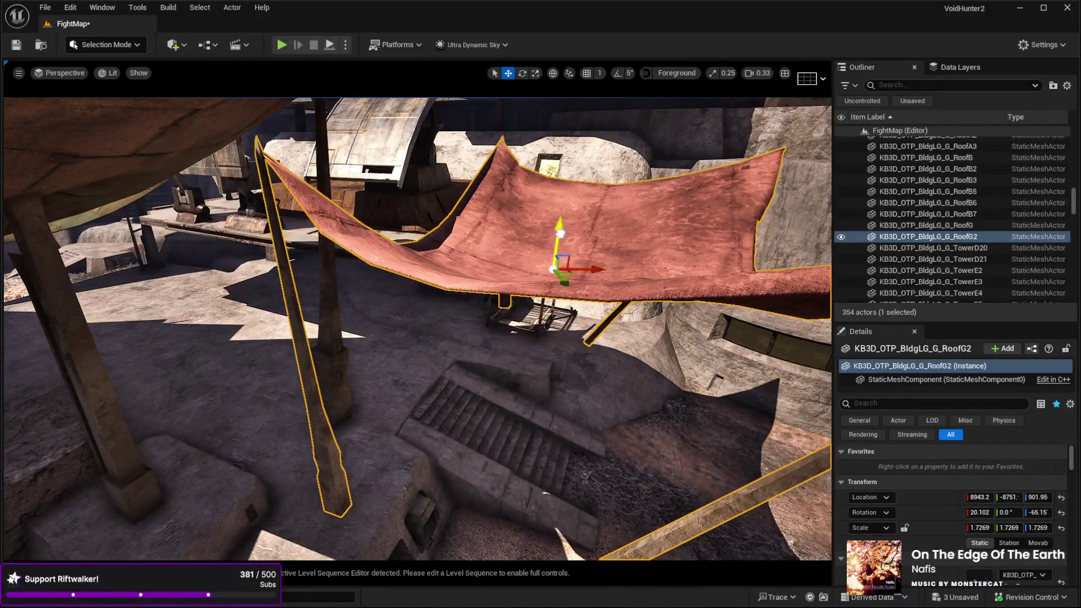
left_click_drag(560, 232, 519, 400)
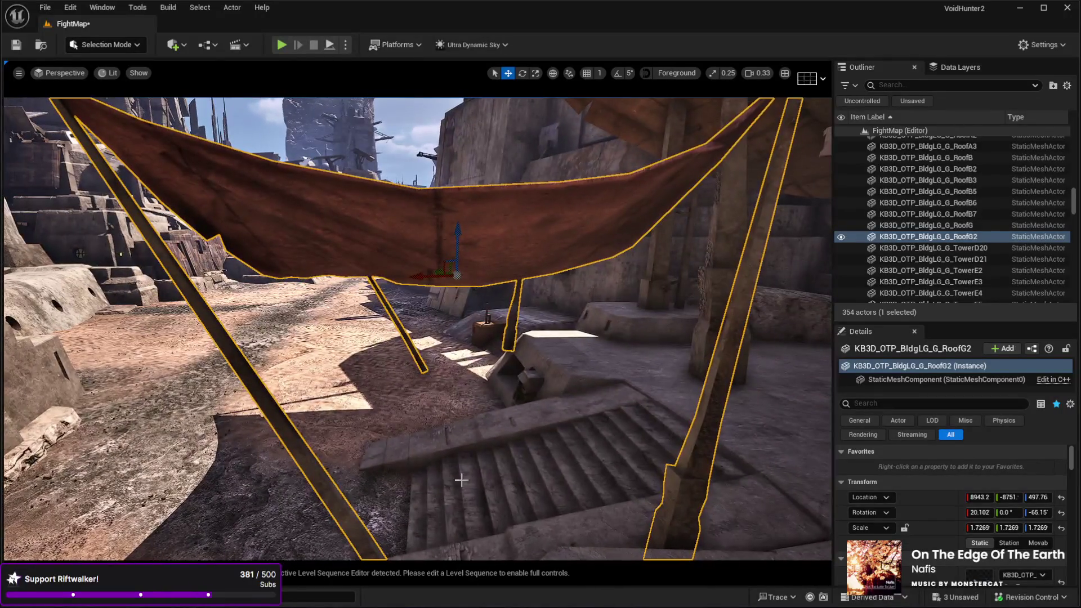
left_click_drag(417, 284, 465, 276)
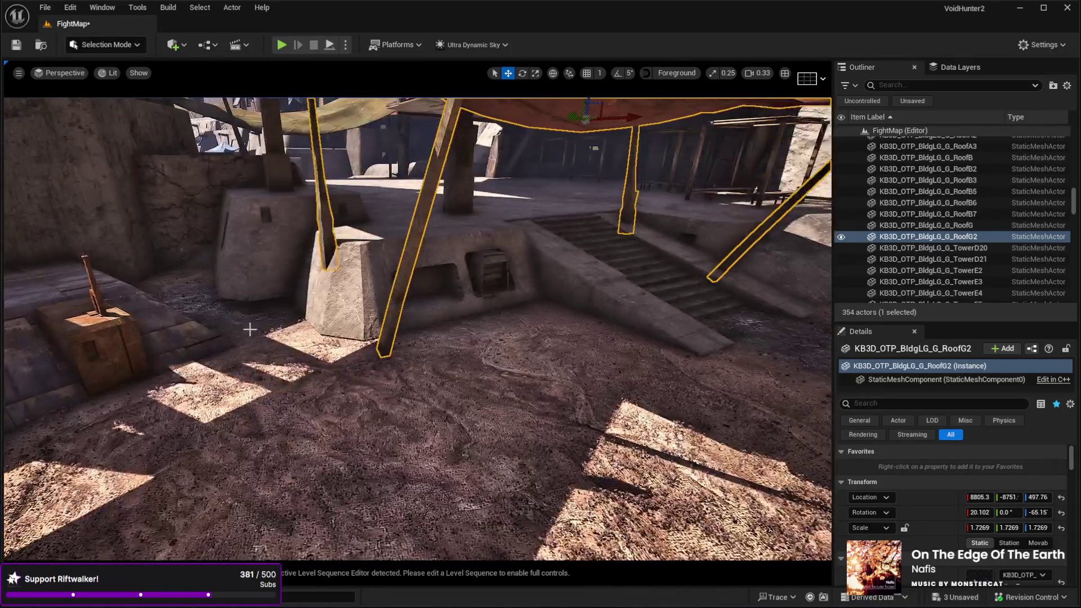
mouse_move(248, 91)
left_mouse_down()
mouse_move(288, 68)
mouse_move(332, 90)
left_mouse_up()
left_click_drag(299, 306, 299, 307)
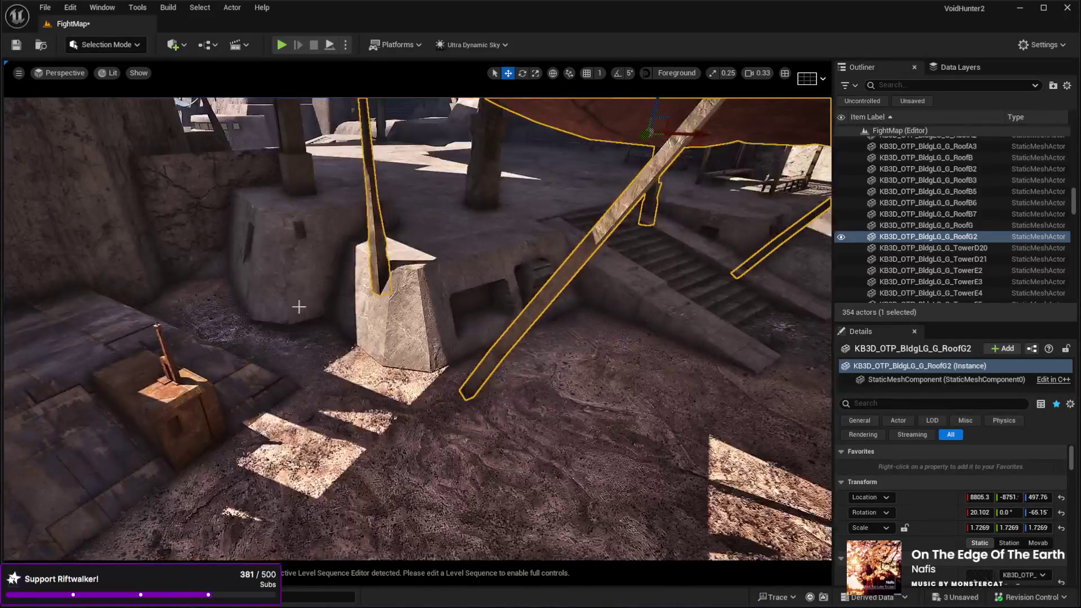
Step: Alt-drag BaseB into a copy, BaseB7, sink it into the ground beside the post and frame it
left_click(253, 271)
mouse_move(309, 233)
left_mouse_down()
mouse_move(299, 248)
mouse_move(415, 337)
mouse_move(398, 334)
mouse_move(403, 311)
left_mouse_up()
mouse_move(404, 354)
left_mouse_down()
mouse_move(417, 376)
mouse_move(415, 311)
left_mouse_up()
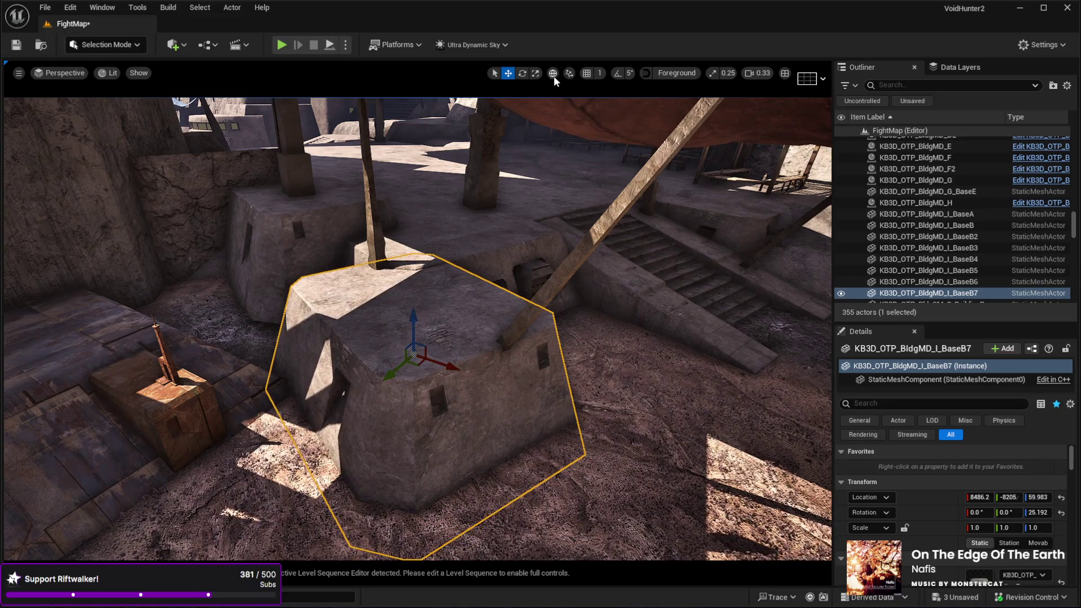
mouse_move(437, 377)
left_mouse_down()
mouse_move(428, 361)
mouse_move(363, 358)
mouse_move(410, 309)
left_mouse_up()
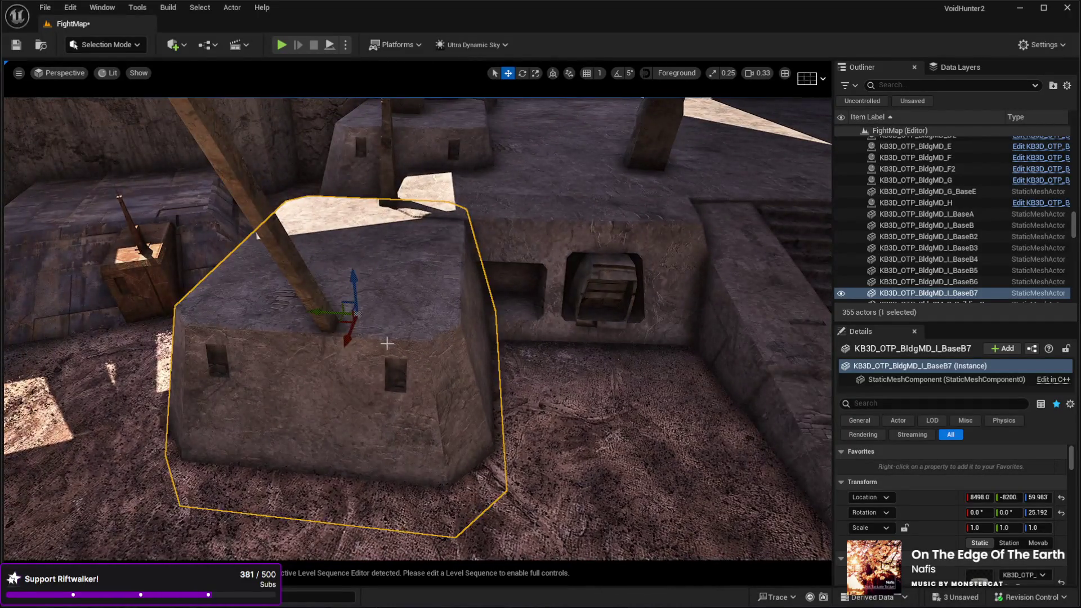
mouse_move(331, 315)
left_mouse_down()
mouse_move(248, 304)
mouse_move(411, 299)
mouse_move(479, 242)
mouse_move(417, 222)
mouse_move(397, 264)
mouse_move(404, 299)
left_mouse_up()
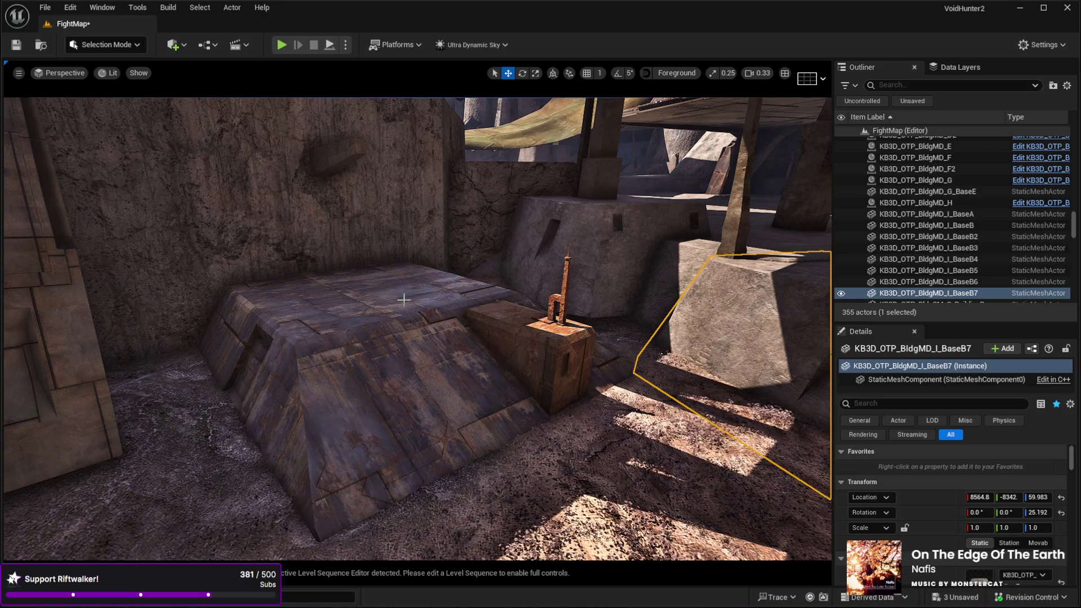
key("f")
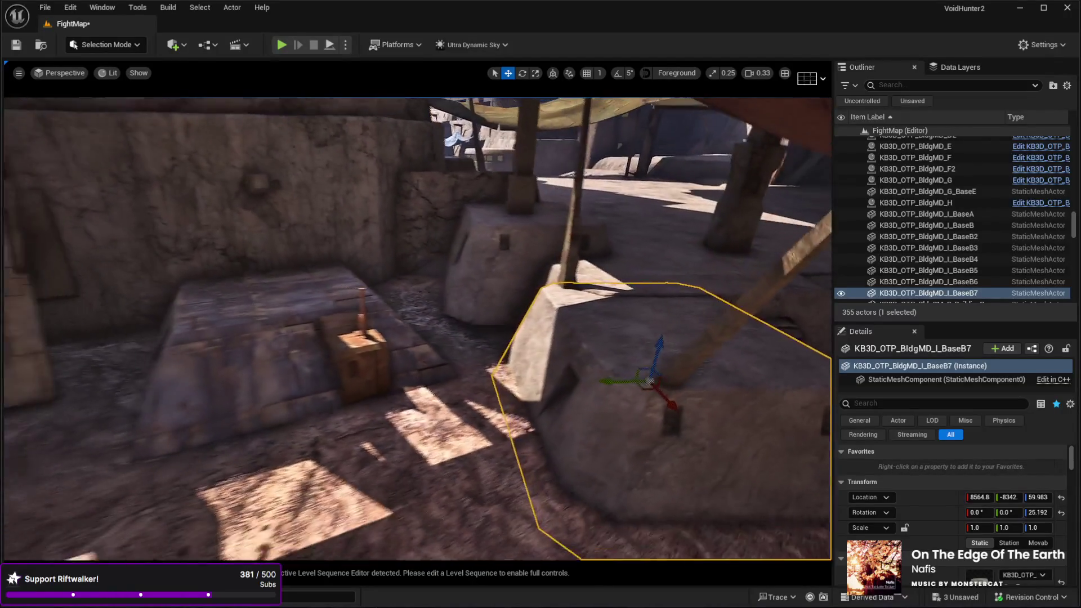
Step: Shift BldgSM_G_Base sideways and raise it to Z 161.78
left_click(306, 350)
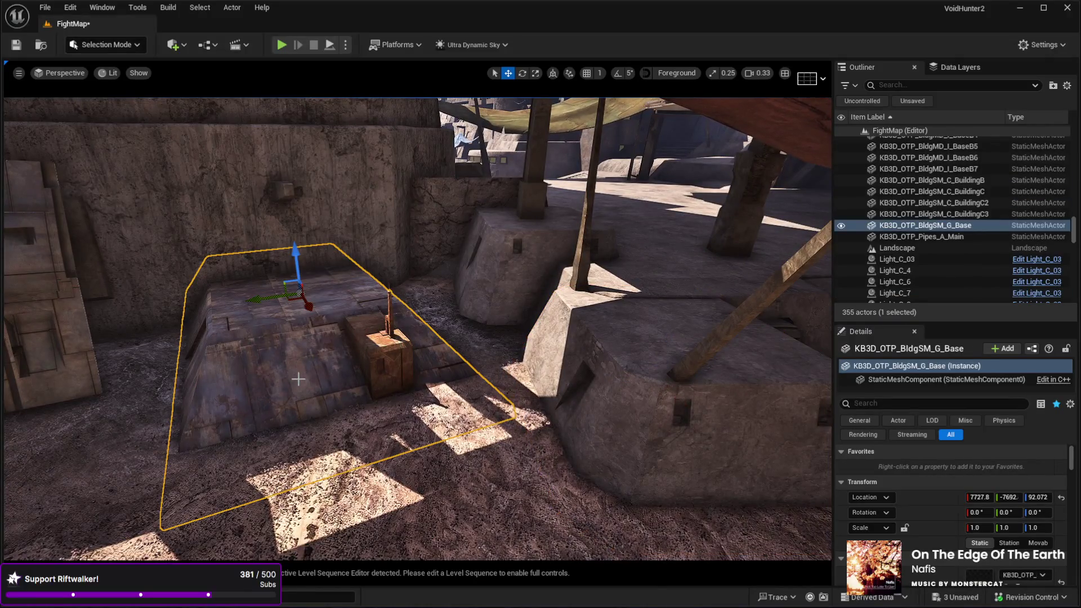
left_click_drag(294, 302, 263, 301)
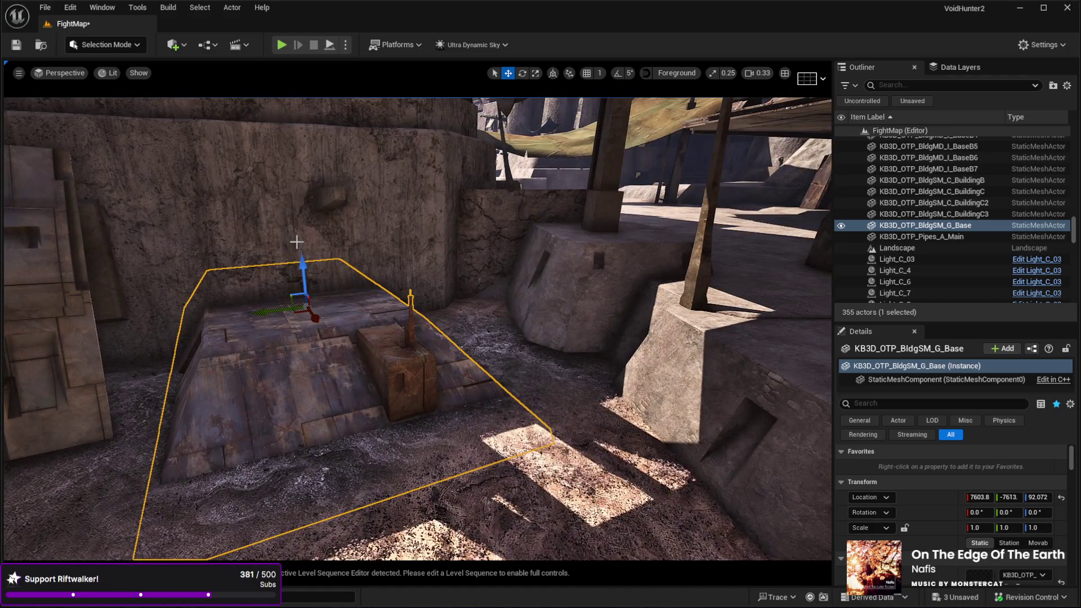
left_click_drag(303, 263, 306, 242)
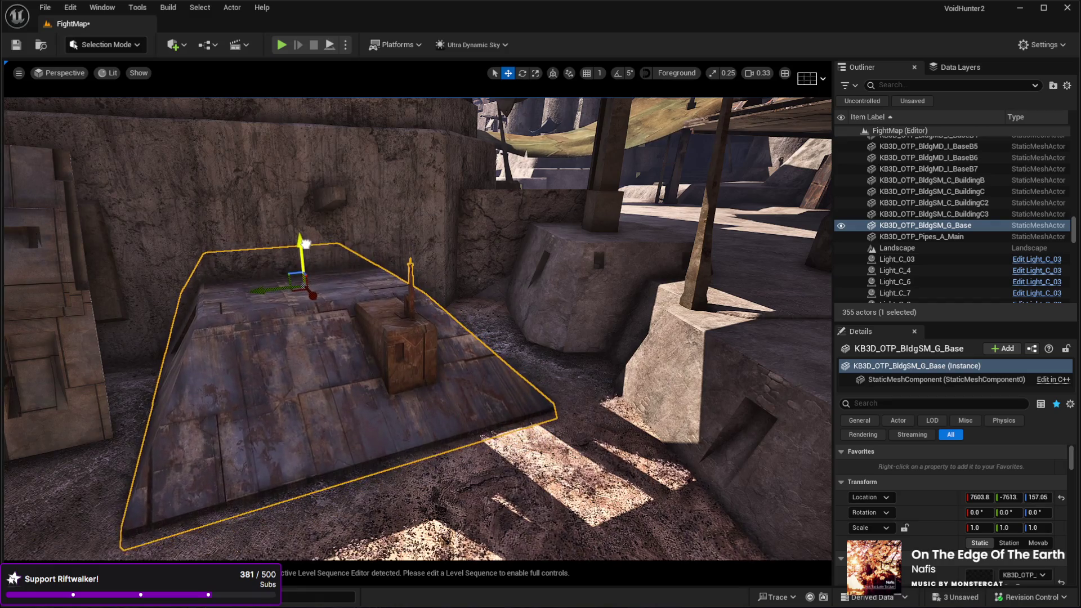
key("f")
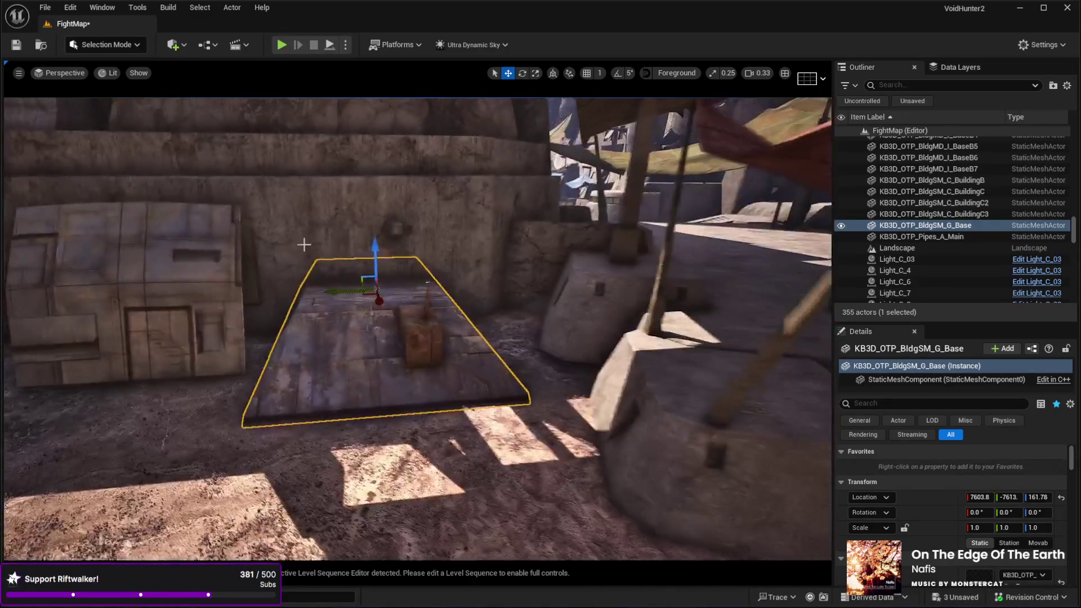
key("g")
mouse_move(302, 244)
left_mouse_down()
mouse_move(302, 231)
mouse_move(284, 225)
mouse_move(225, 220)
left_mouse_up()
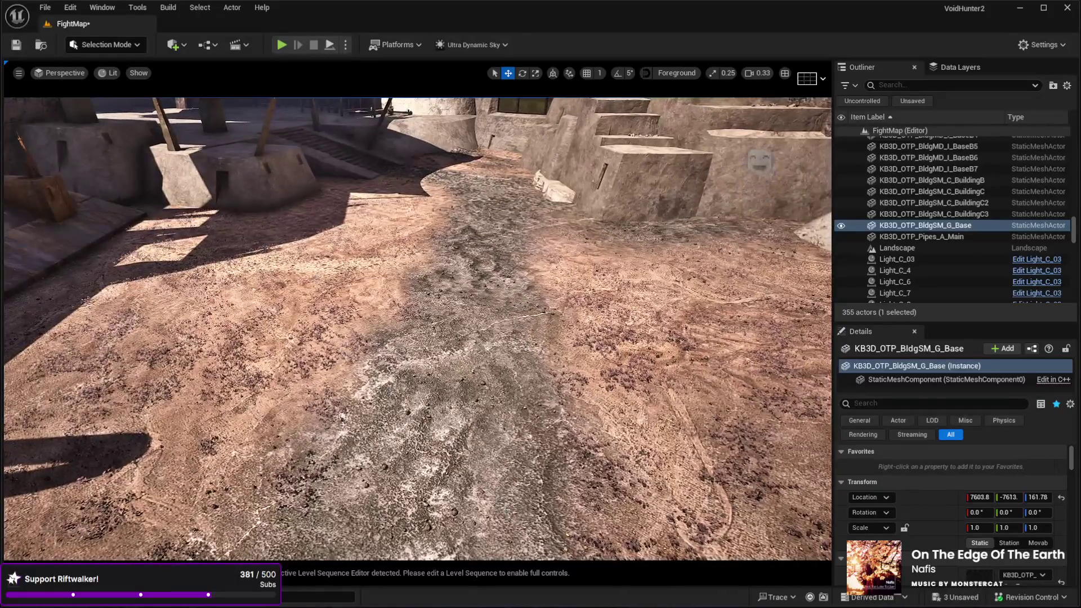
left_click(524, 499)
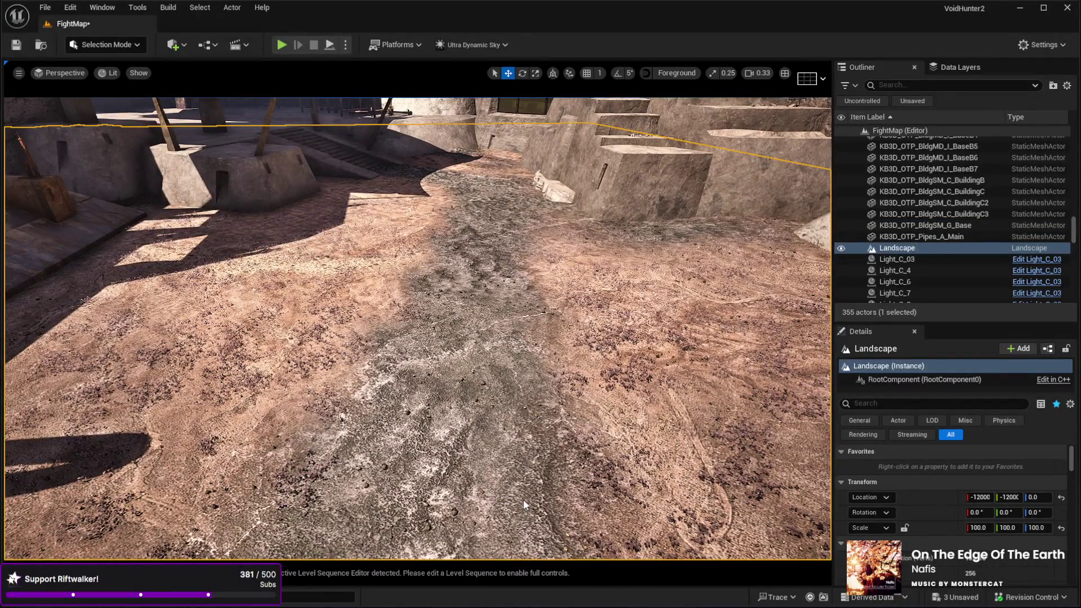
key("alt+p")
key("w")
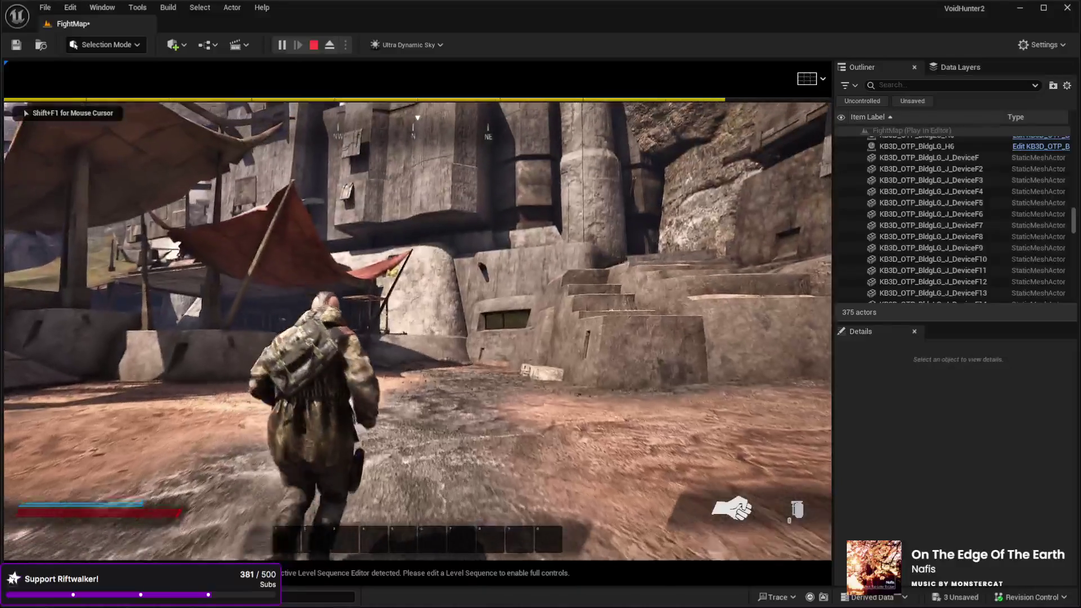
key("w")
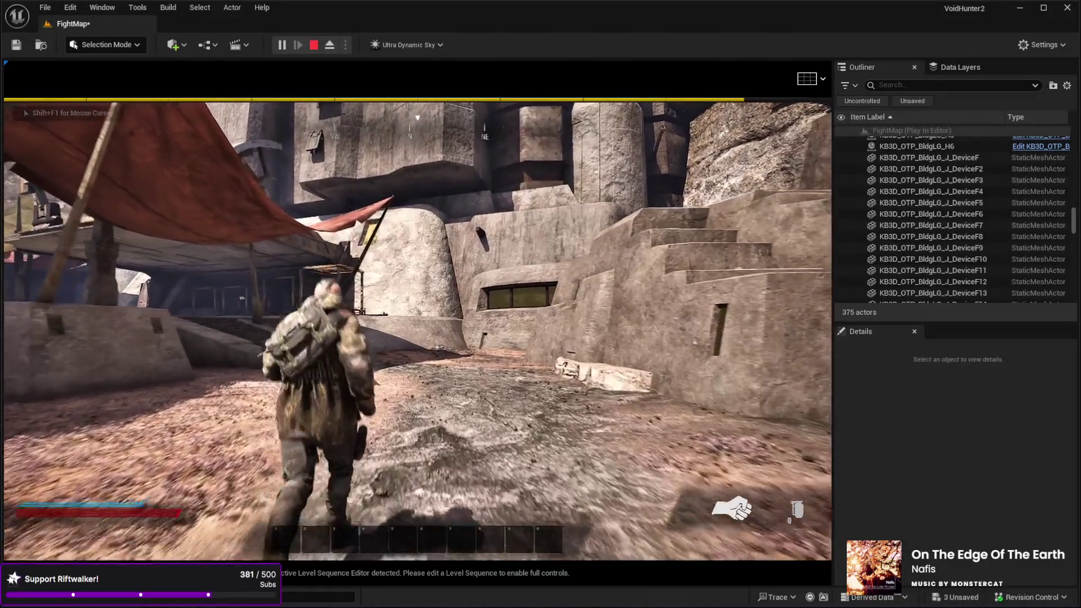
key("w")
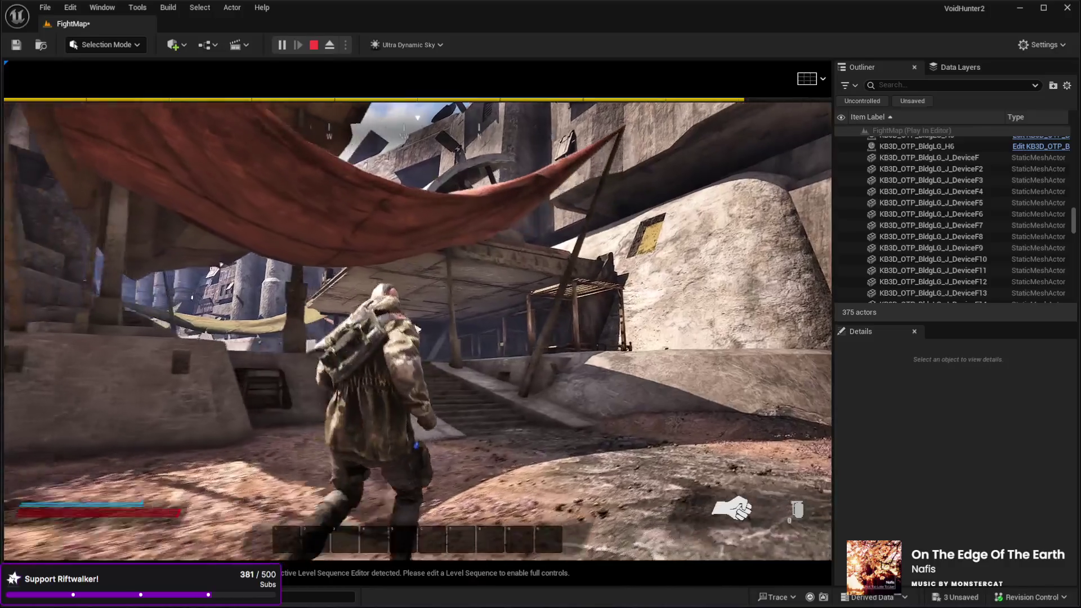
key("w")
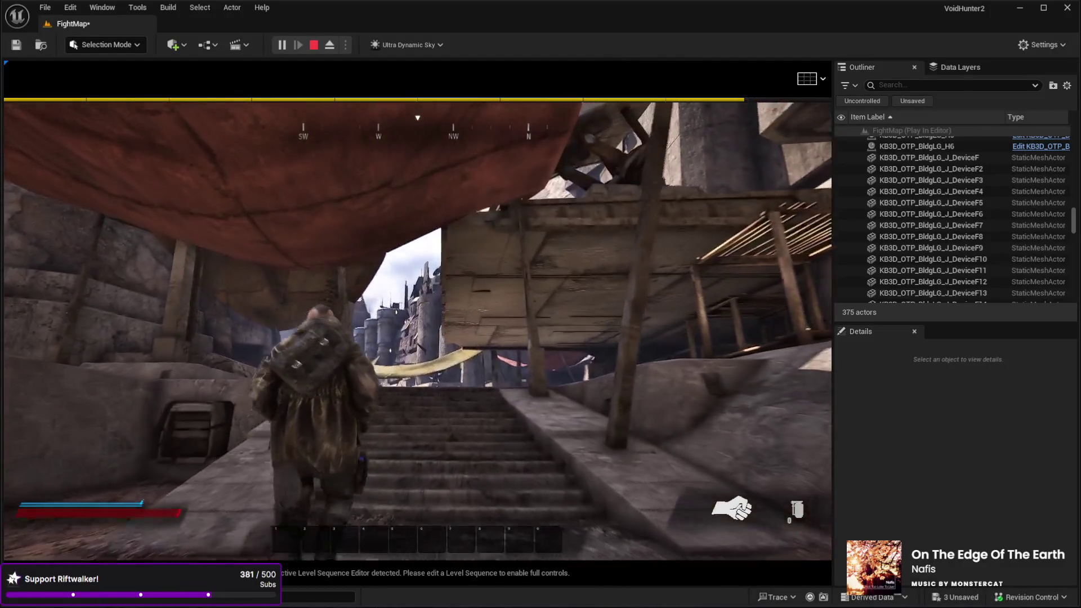
key("w")
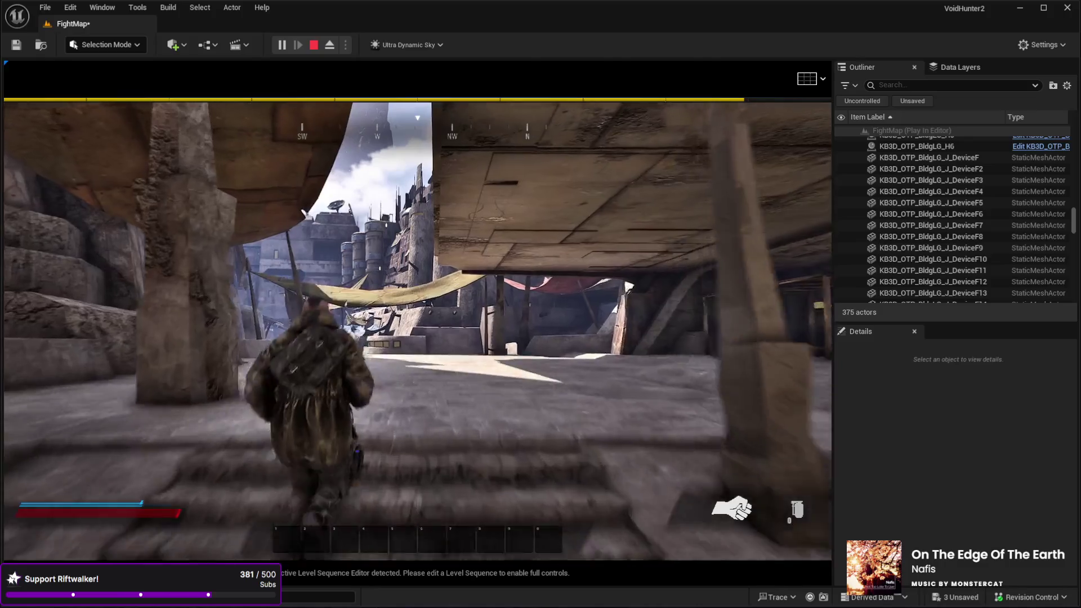
key("w")
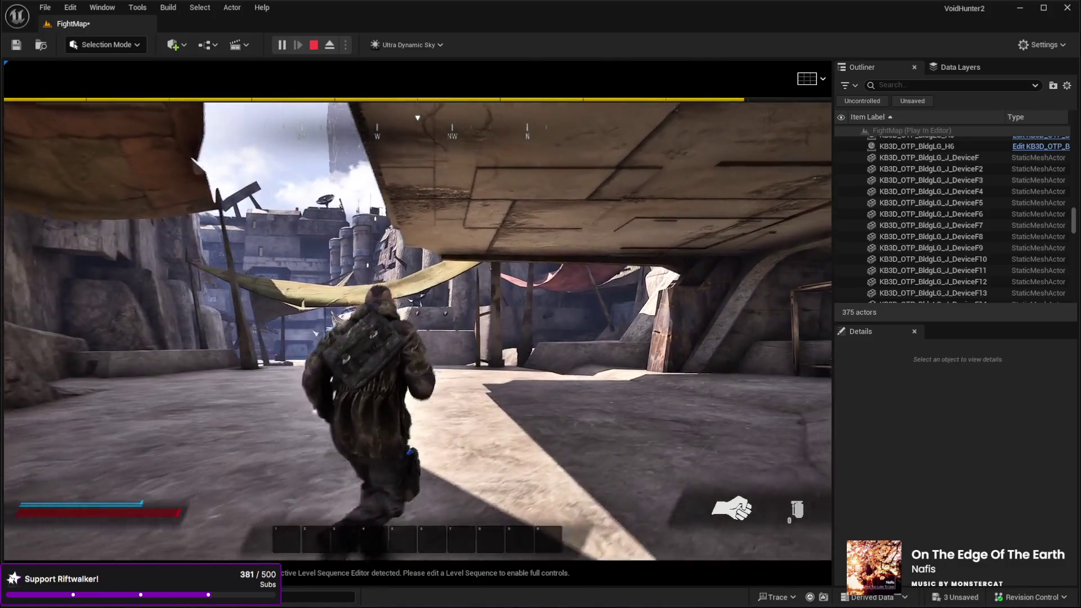
key("w")
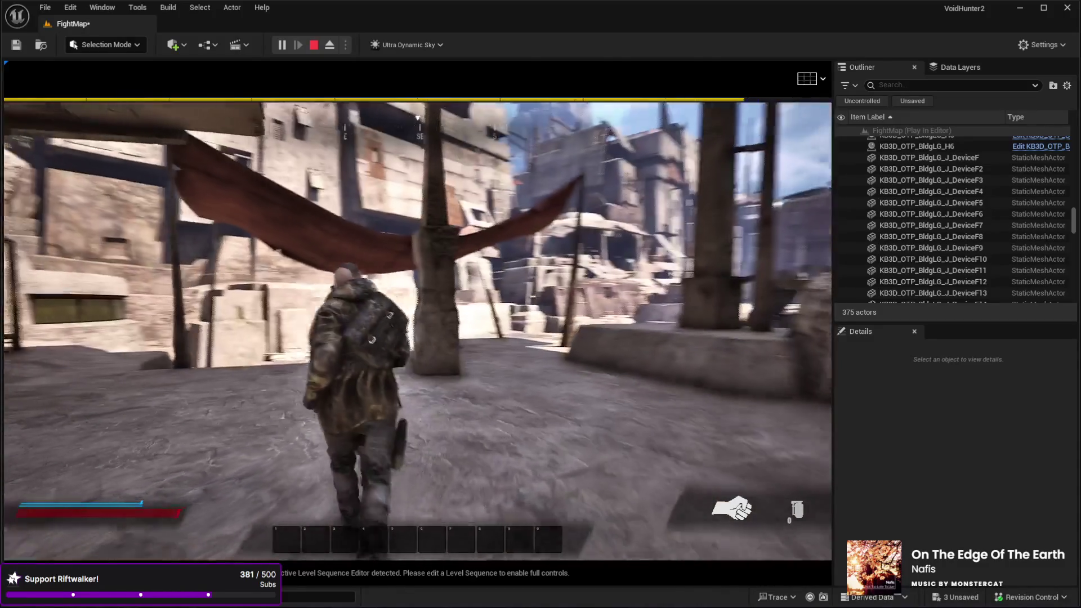
key("w")
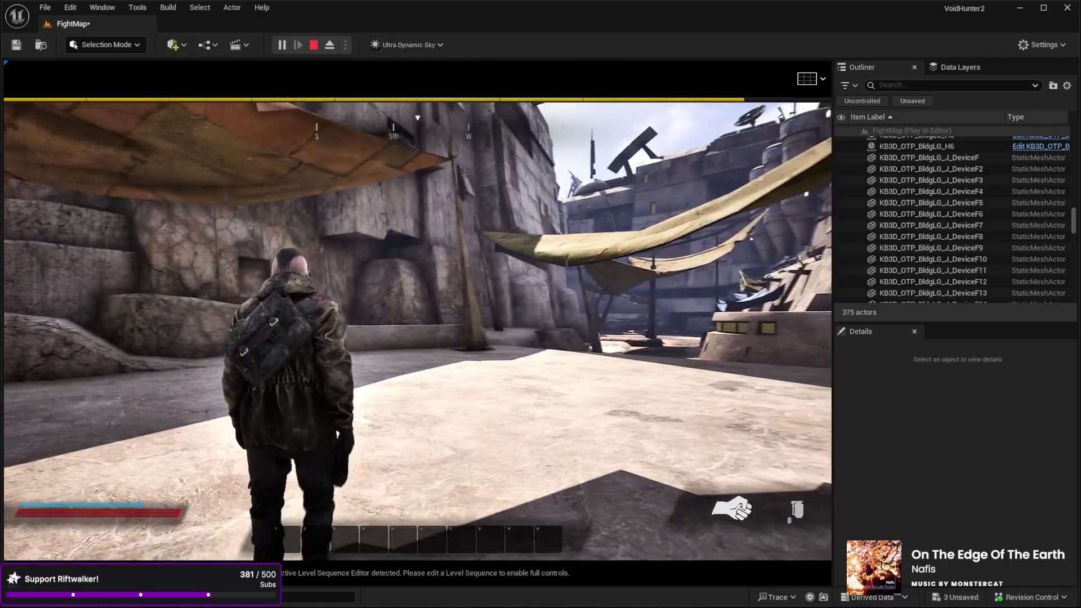
key("Escape")
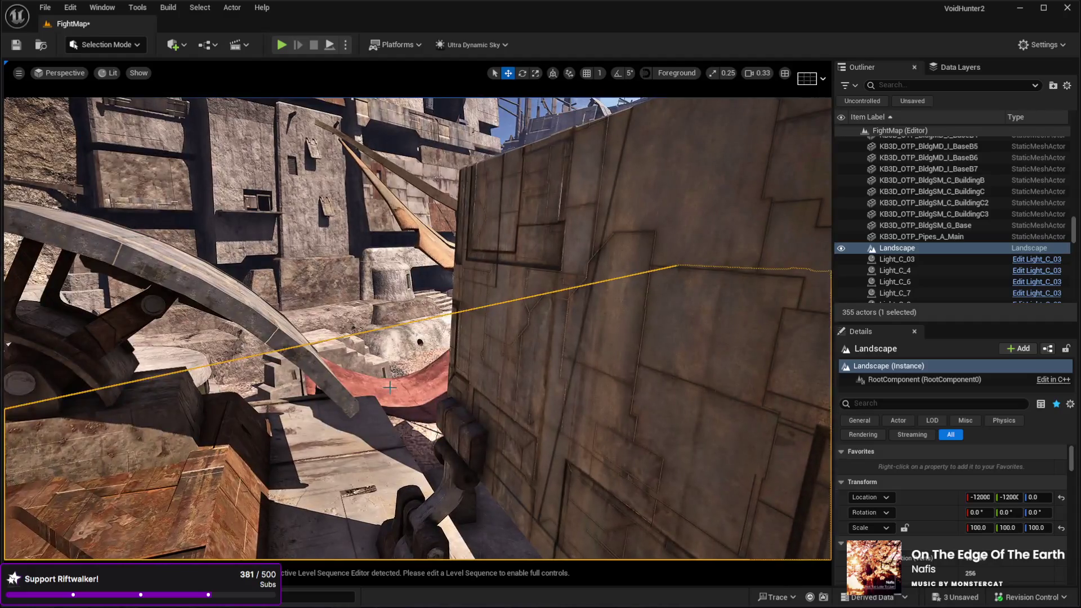
Step: Select RoofG2 and scroll its Details panel down to the Materials section
left_click(524, 433)
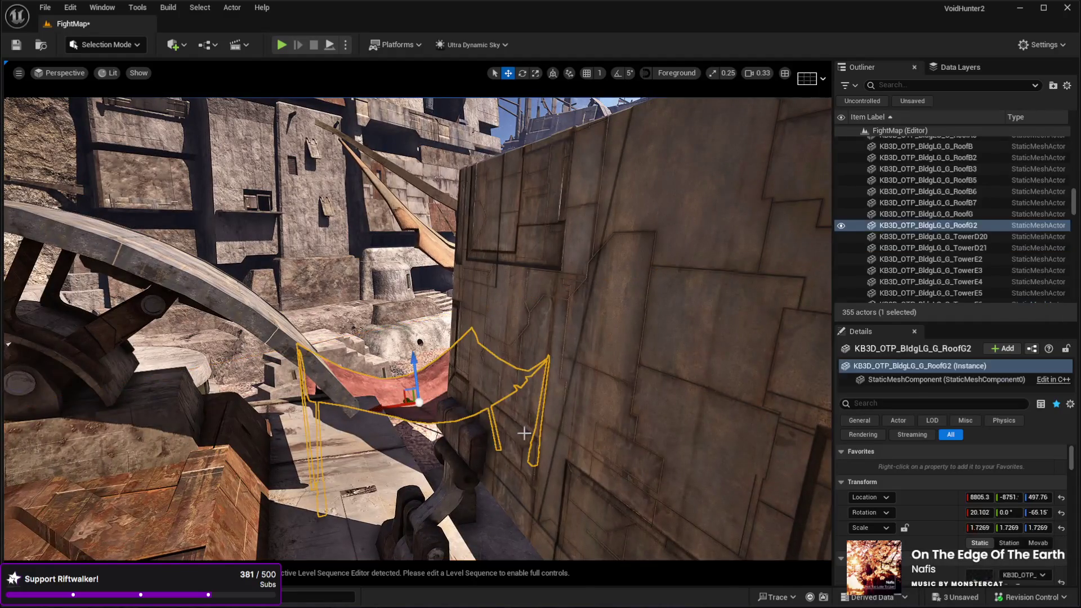
scroll(1018, 530, "down", 5)
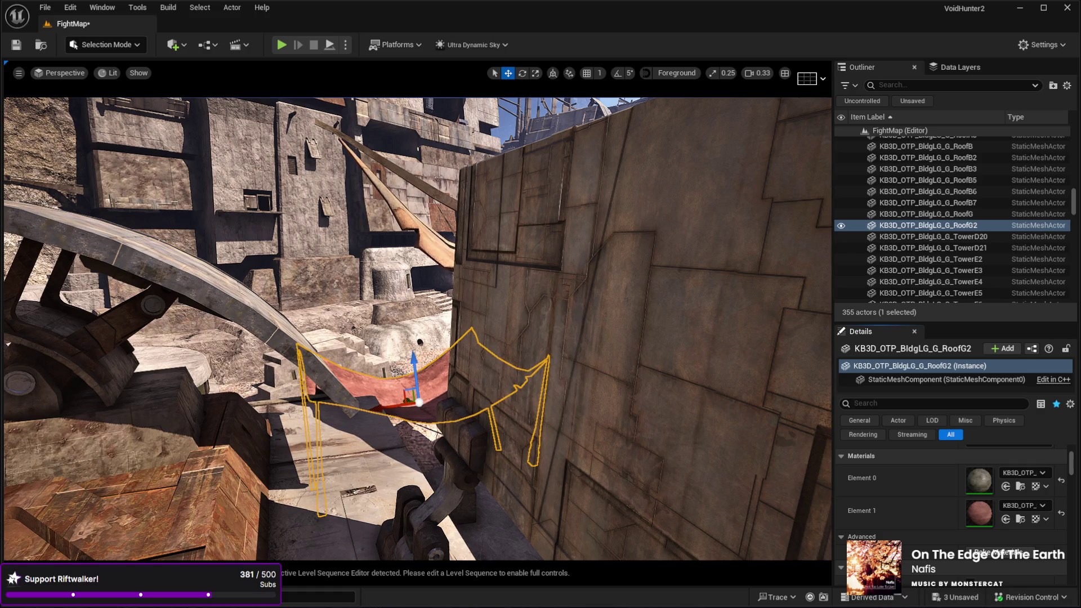
mouse_move(757, 381)
left_mouse_down()
mouse_move(830, 355)
mouse_move(664, 378)
mouse_move(628, 370)
left_mouse_up()
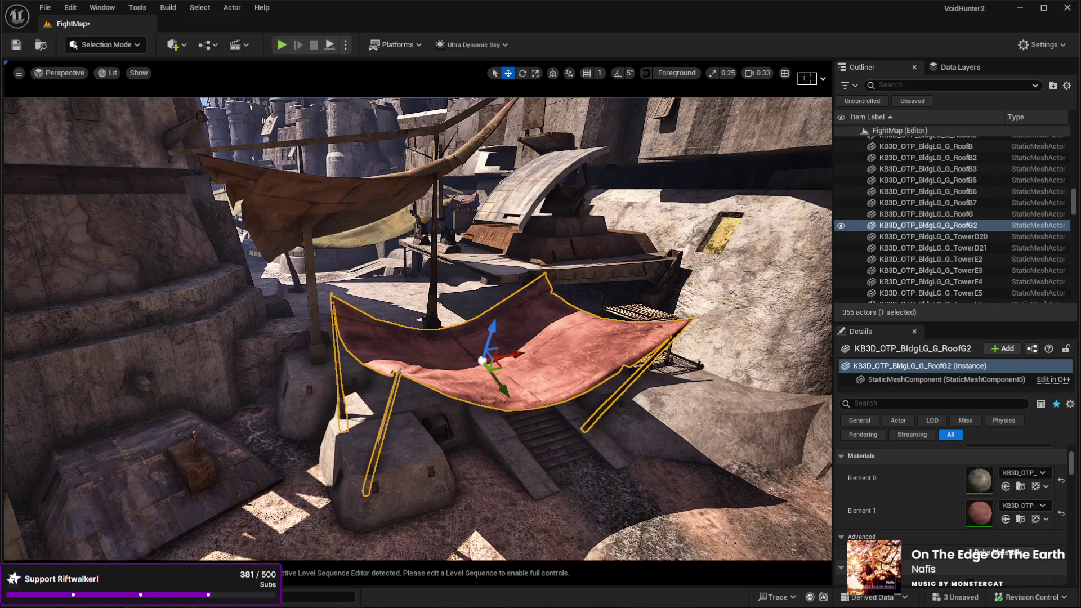
Step: Swap RoofG2's red cloth for a green cloth material and frame it in the view
left_click(1005, 518)
mouse_move(764, 464)
left_mouse_down()
mouse_move(704, 459)
mouse_move(754, 465)
left_mouse_up()
key("f")
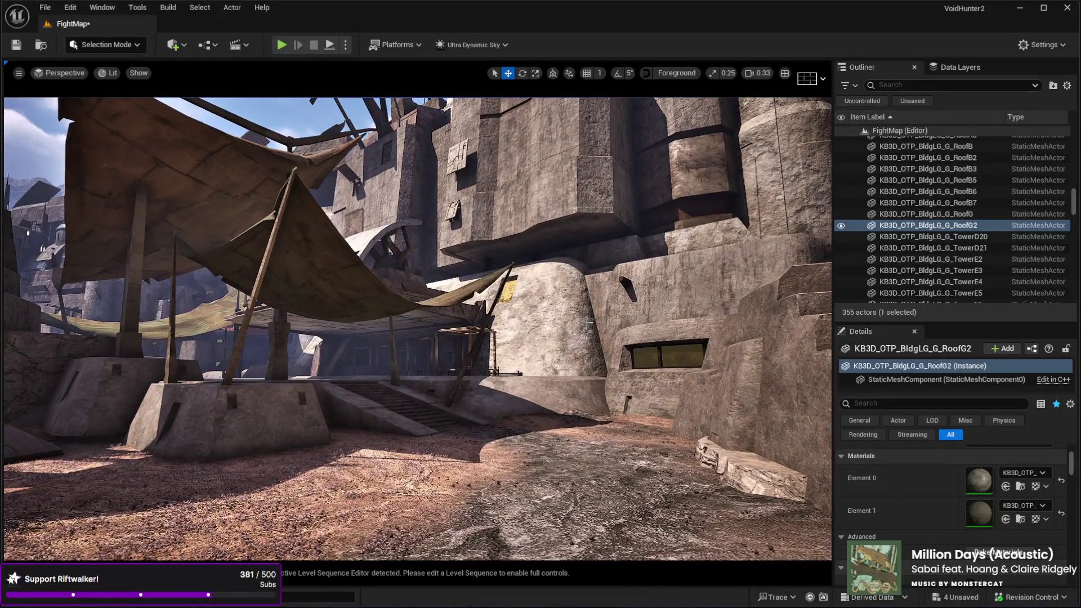
key("g")
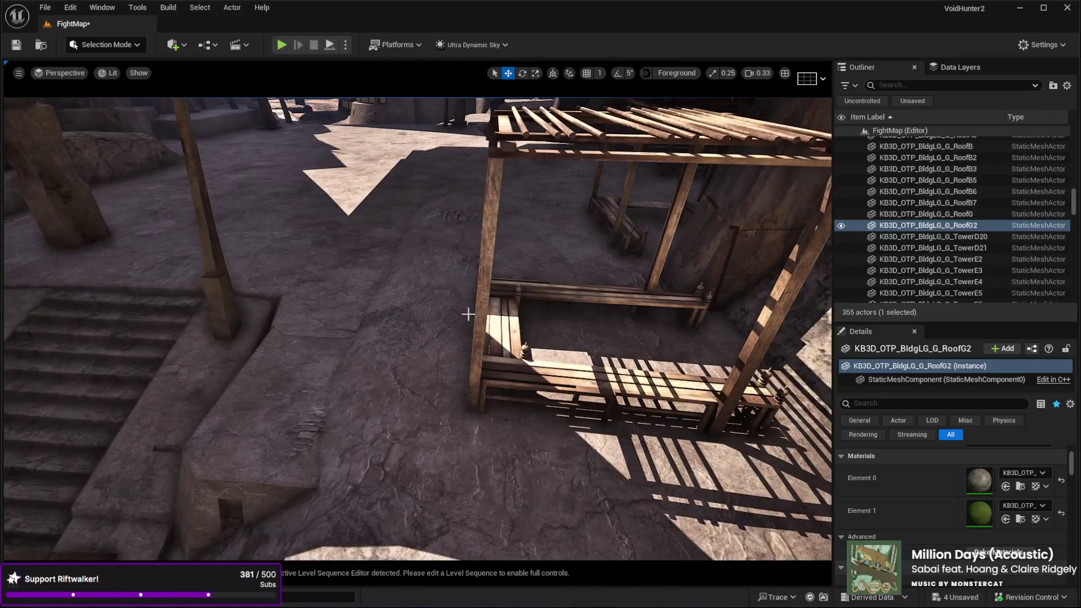
left_click(490, 405)
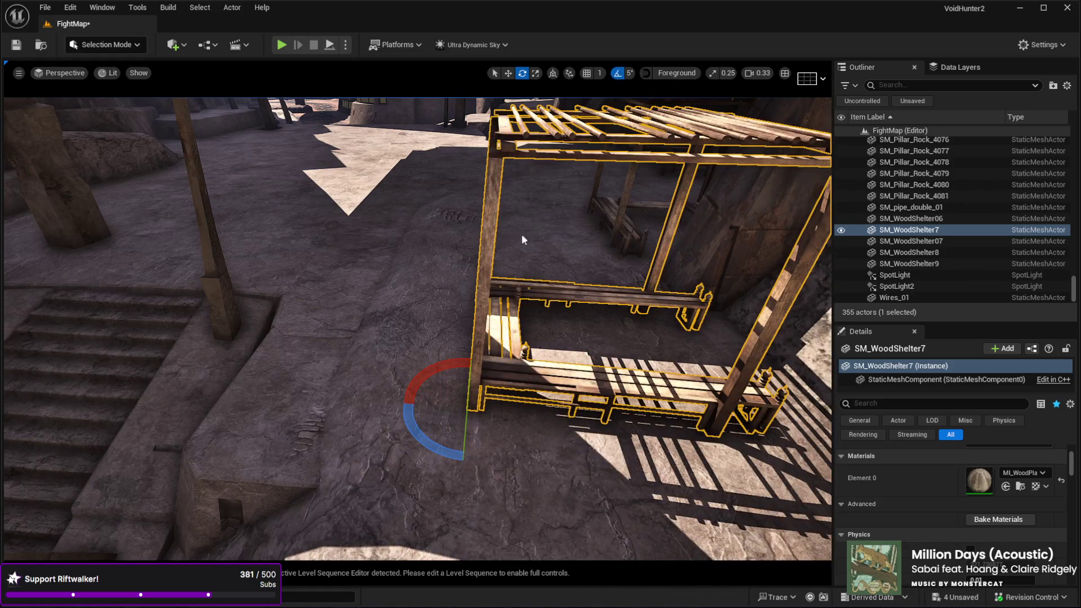
left_click_drag(450, 449, 457, 471)
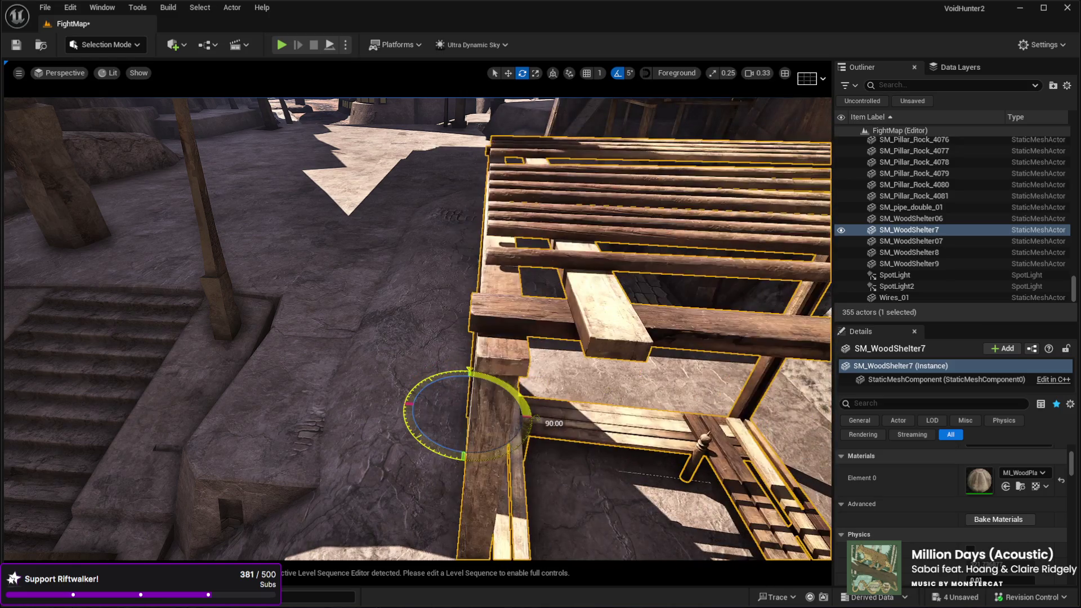
key("w")
key("ctrl+z")
key("ctrl+z")
key("ctrl+z")
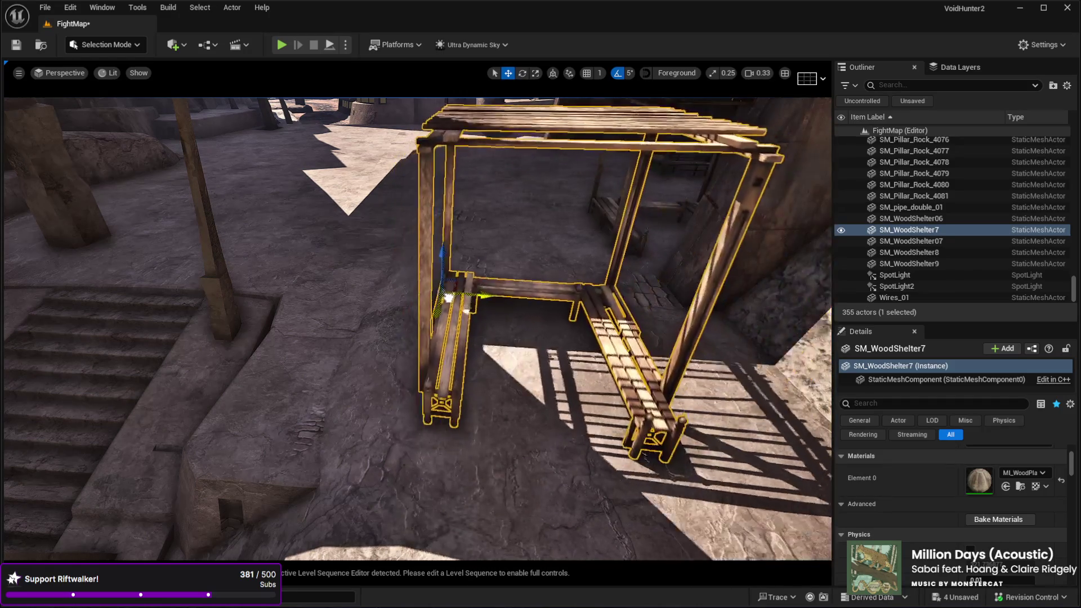
key("ctrl+z")
key("ctrl+z")
key("ctrl+z")
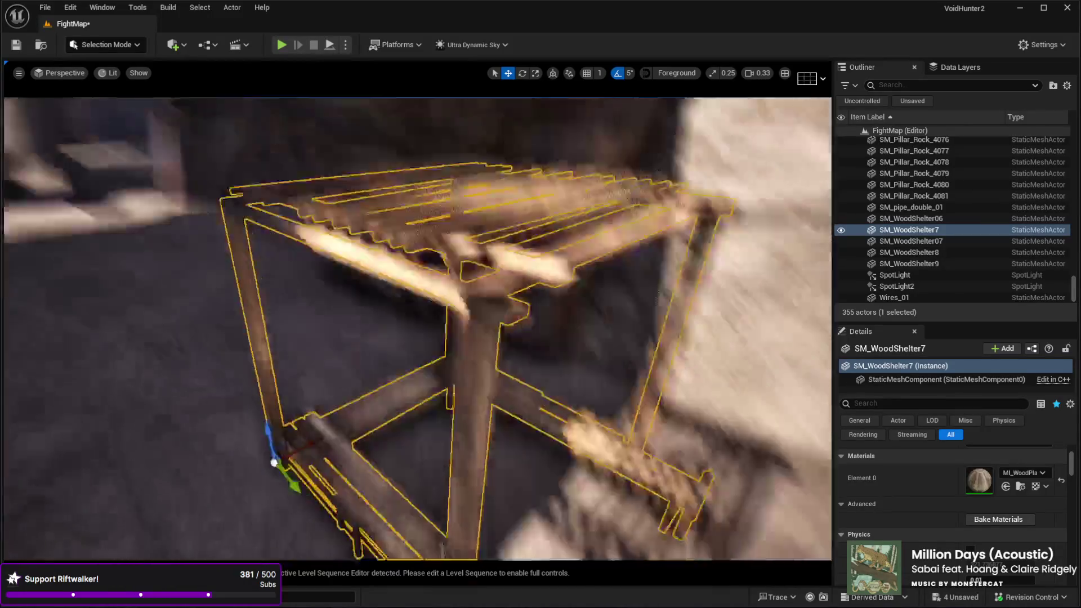
key("ctrl+z")
key("ctrl+z")
key("ctrl+z")
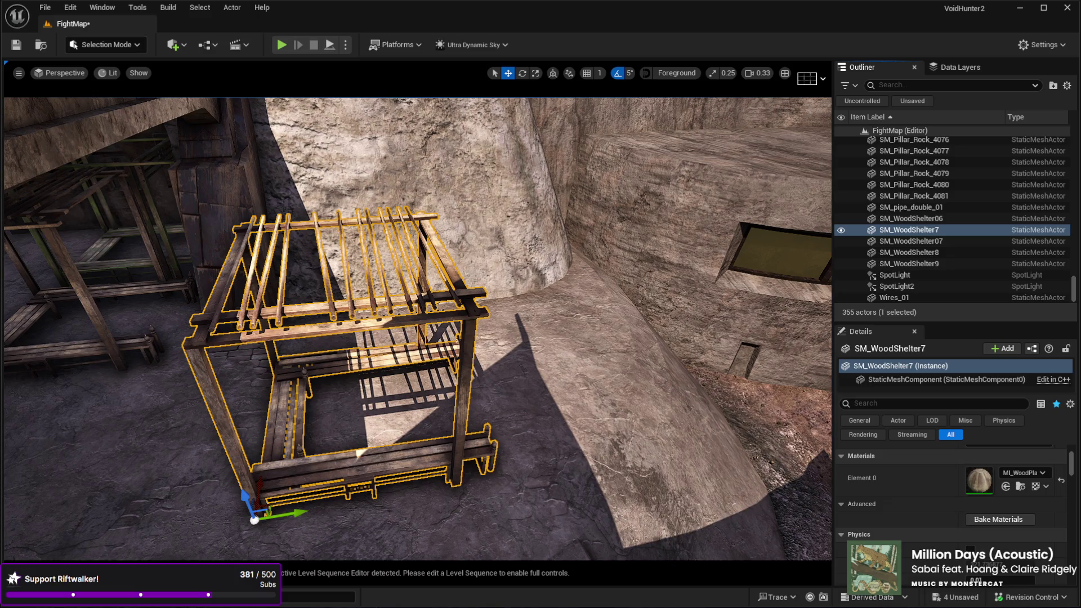
mouse_move(124, 363)
left_mouse_down()
mouse_move(79, 315)
mouse_move(62, 242)
left_mouse_up()
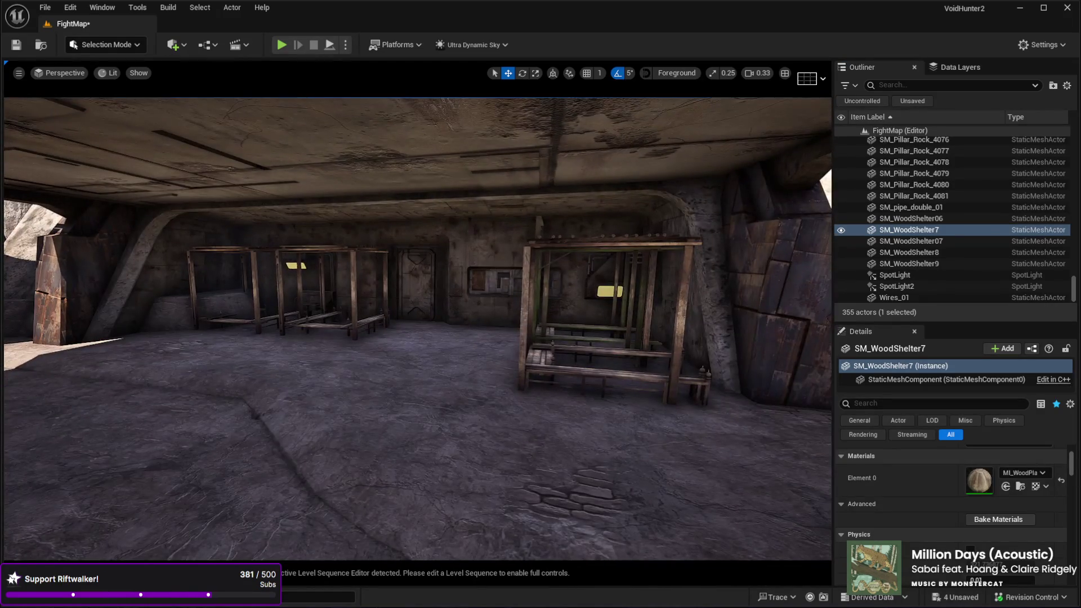
Step: Paste two SM_Rope copies, one hung with cloth rags, and lift them into the room
key("ctrl+v")
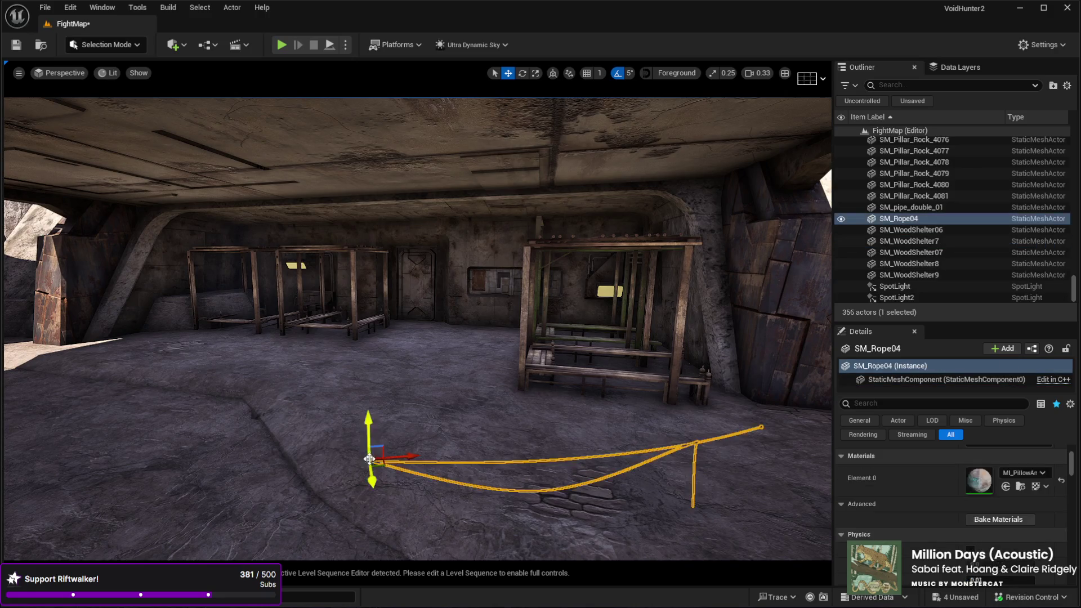
left_click_drag(366, 425, 366, 322)
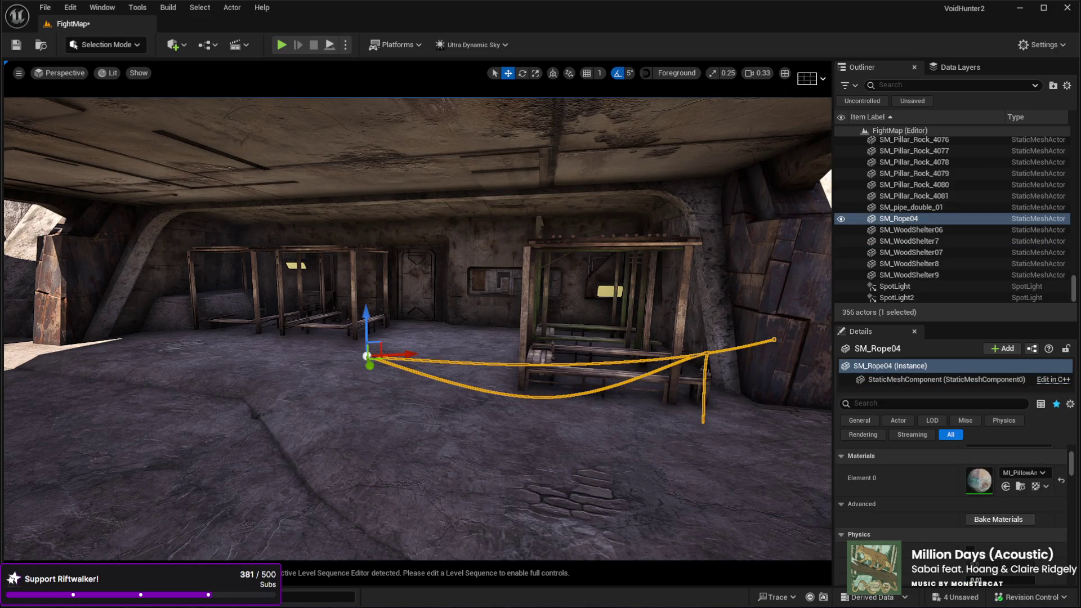
key("ctrl+v")
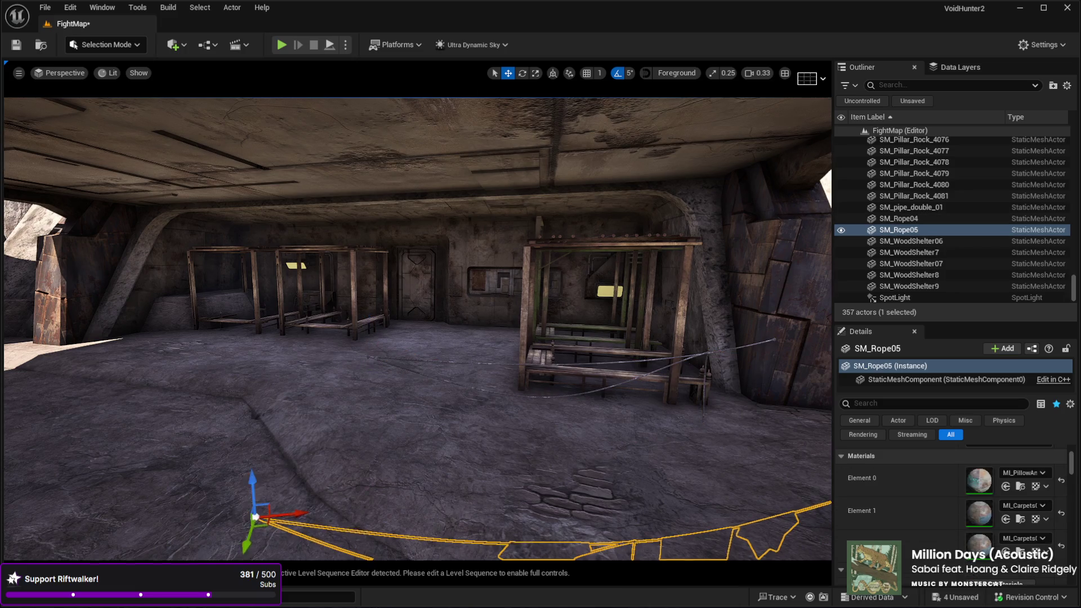
scroll(255, 517, "up", 2)
left_click_drag(253, 496, 225, 305)
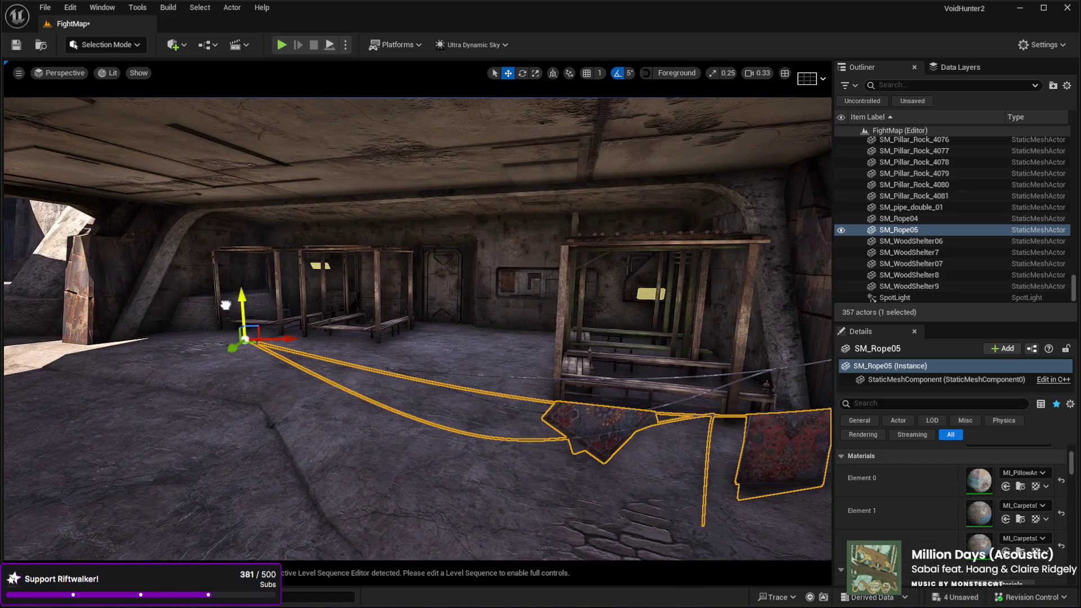
mouse_move(276, 338)
left_mouse_down()
mouse_move(400, 243)
mouse_move(522, 255)
mouse_move(495, 192)
mouse_move(619, 194)
mouse_move(558, 197)
left_mouse_up()
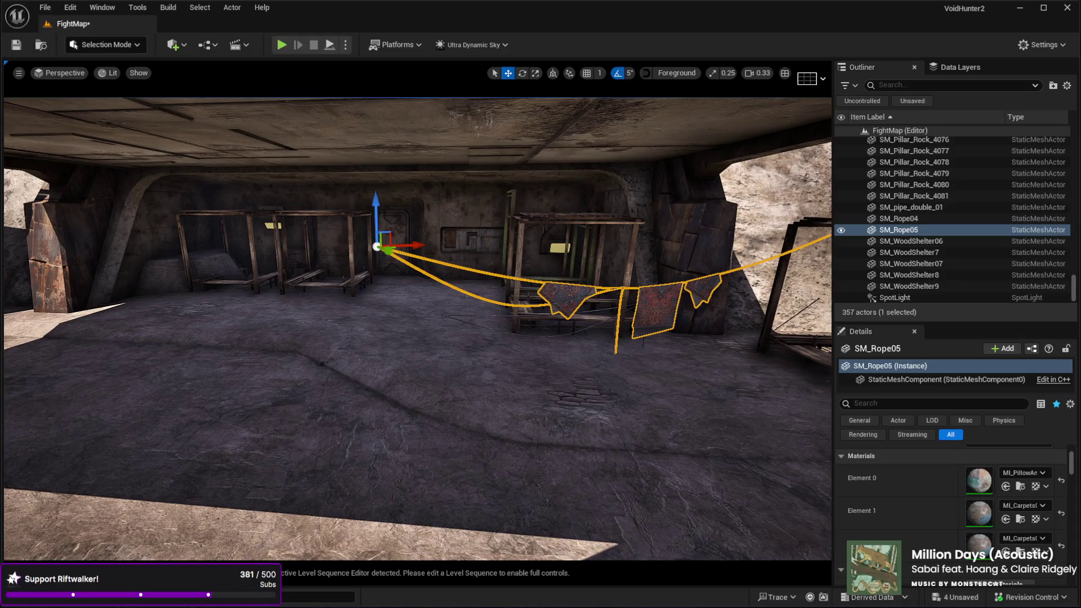
Step: Paste three more rope copies and raise each beside the others, completing SM_Rope01 to SM_Rope05
key("ctrl+v")
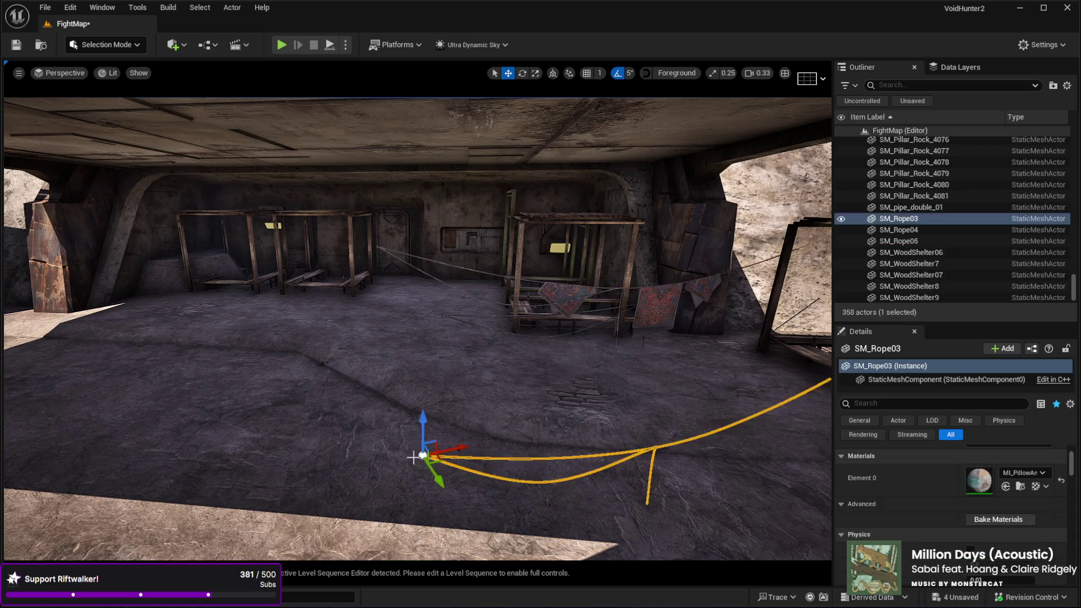
left_click_drag(423, 434, 423, 280)
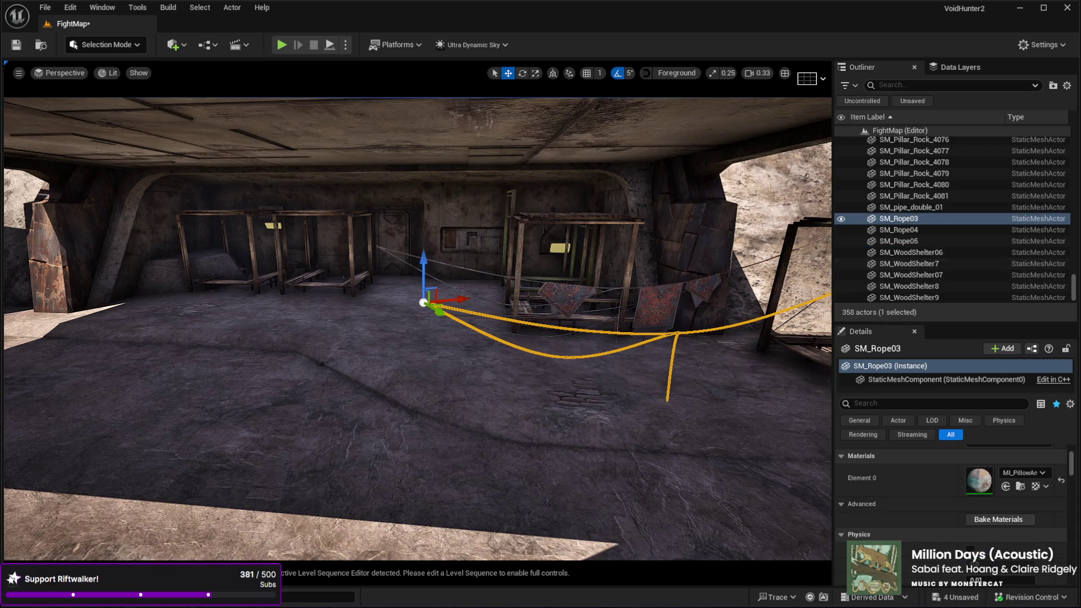
left_click_drag(417, 338, 405, 372)
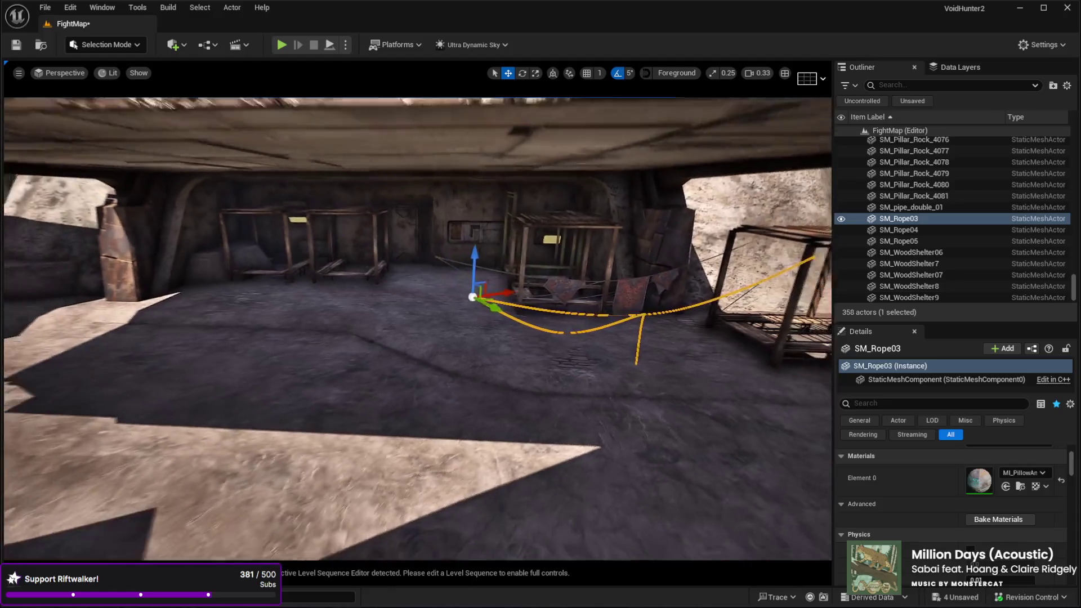
key("ctrl+v")
mouse_move(480, 403)
left_mouse_down()
mouse_move(475, 309)
mouse_move(490, 309)
left_mouse_up()
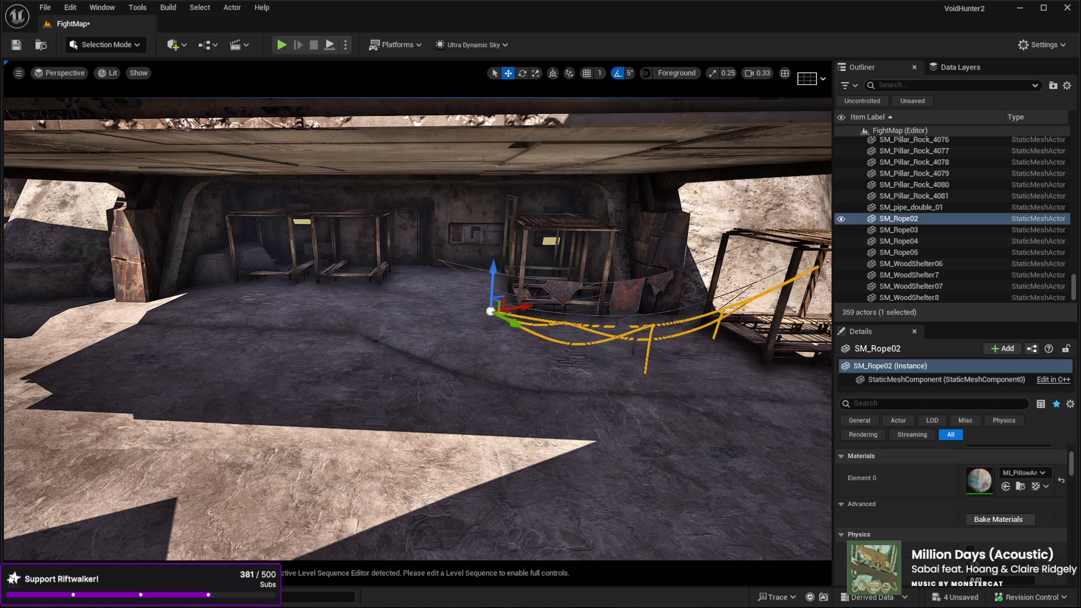
key("ctrl+v")
left_click_drag(532, 433, 507, 282)
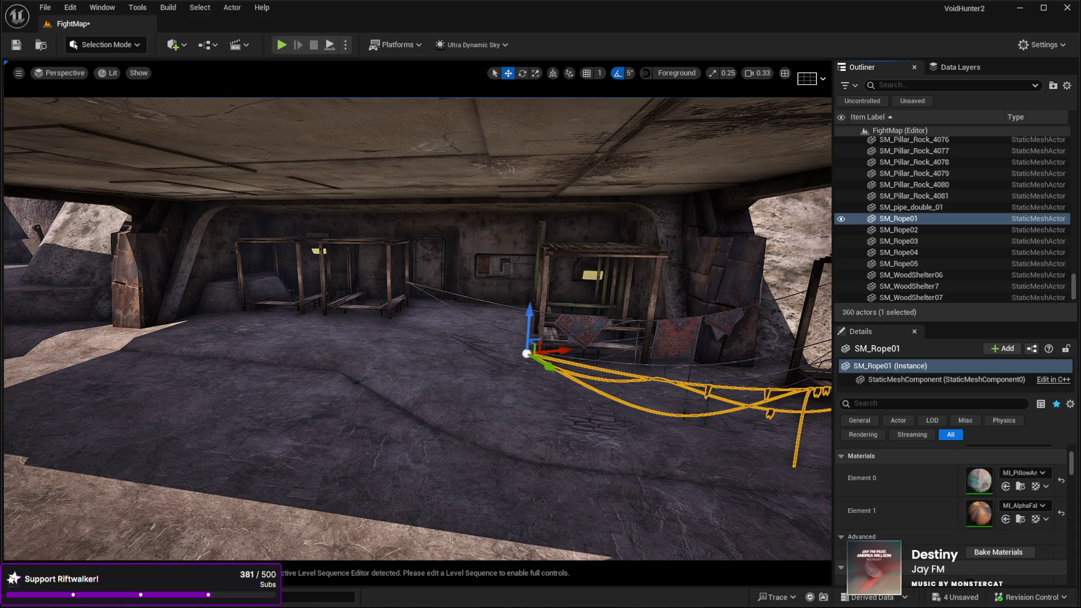
Step: Drop SM_LargeFabric onto the hall floor in front of the rope-strung shelter
left_click(369, 449)
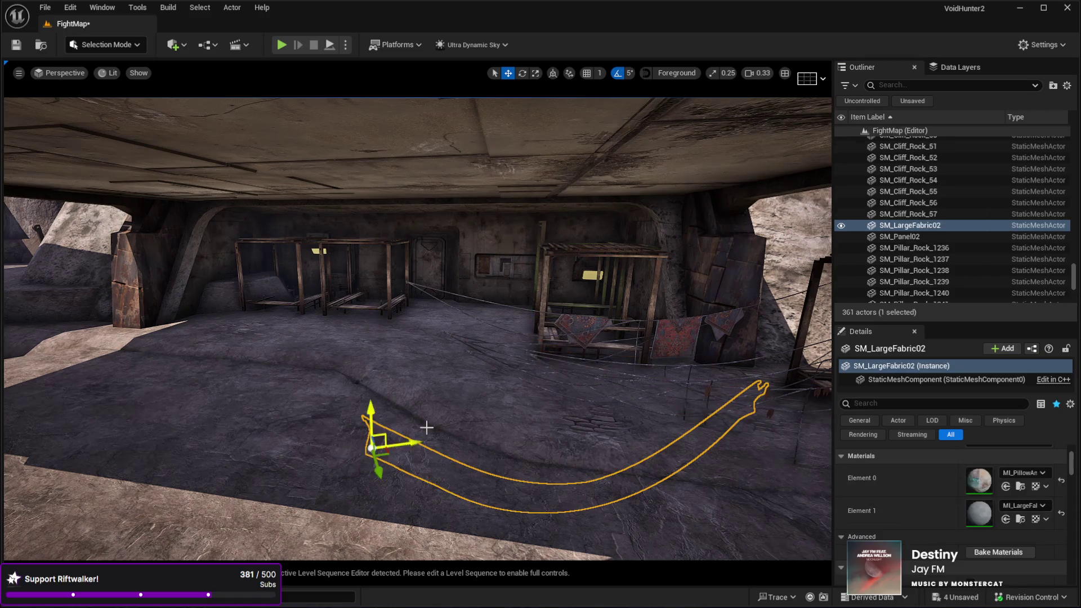
Step: Lift the fabric sheet off the floor, turn it 15 degrees about vertical and slide it sideways
mouse_move(427, 428)
left_mouse_down()
mouse_move(507, 285)
mouse_move(297, 242)
left_mouse_up()
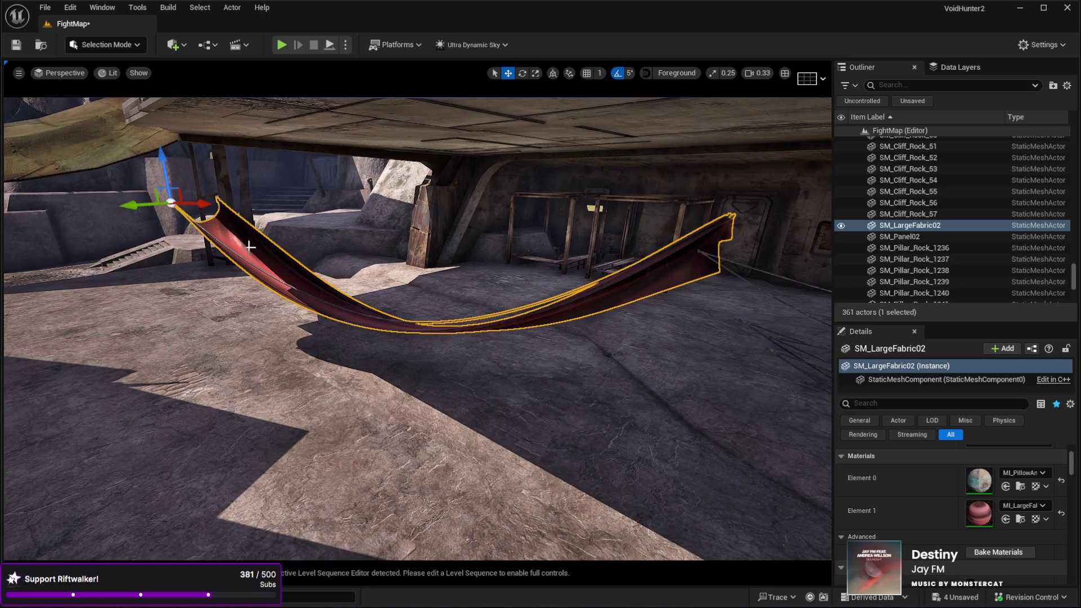
key("e")
left_click_drag(179, 211, 227, 201)
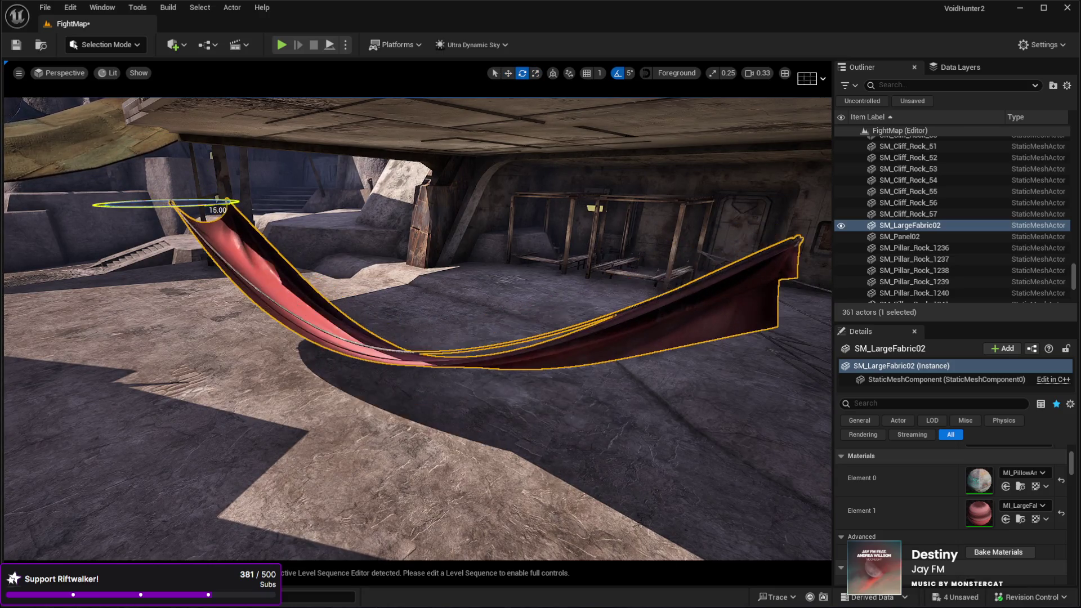
key("r")
key("w")
left_click_drag(120, 205, 207, 201)
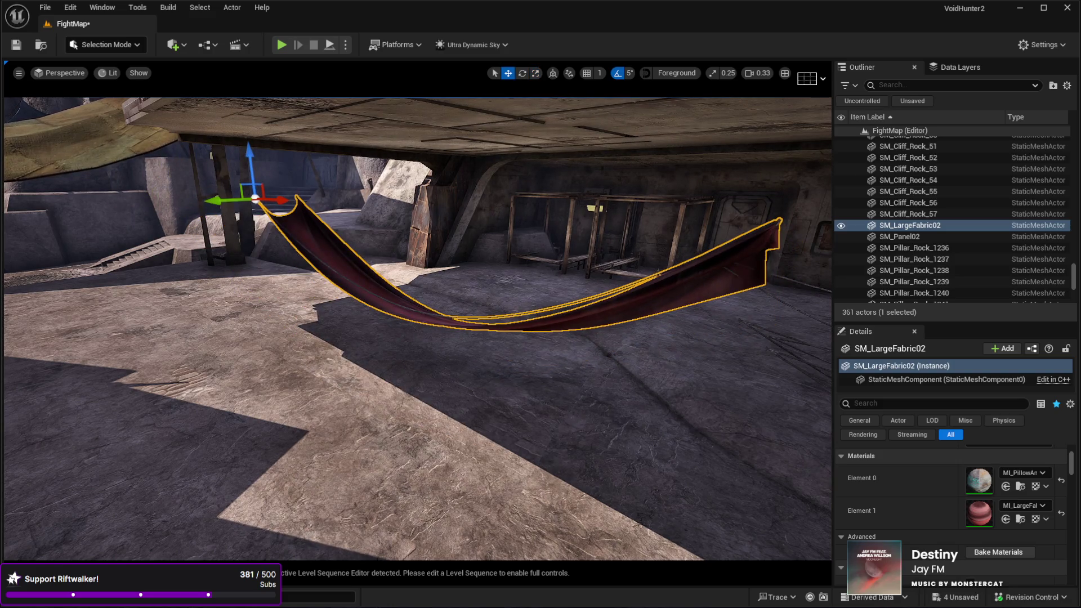
Step: Duplicate the drape as SM_LargeFabric01, set it left of the original, rotate it, then paste a lantern
key("ctrl+d")
key("End")
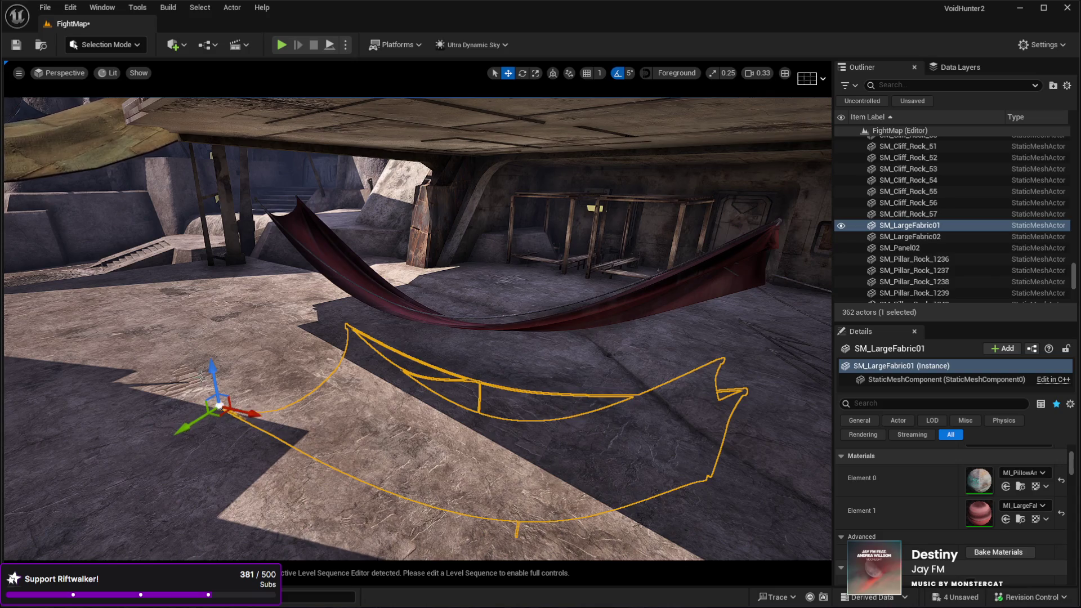
mouse_move(219, 404)
left_mouse_down()
mouse_move(186, 242)
mouse_move(163, 231)
left_mouse_up()
key("f")
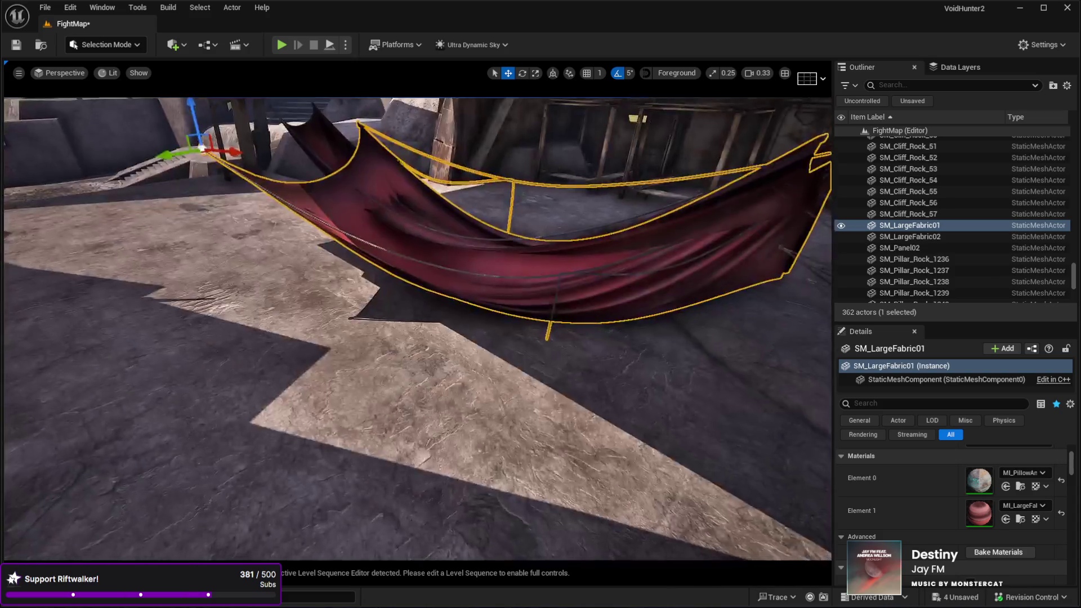
scroll(316, 253, "down", 5)
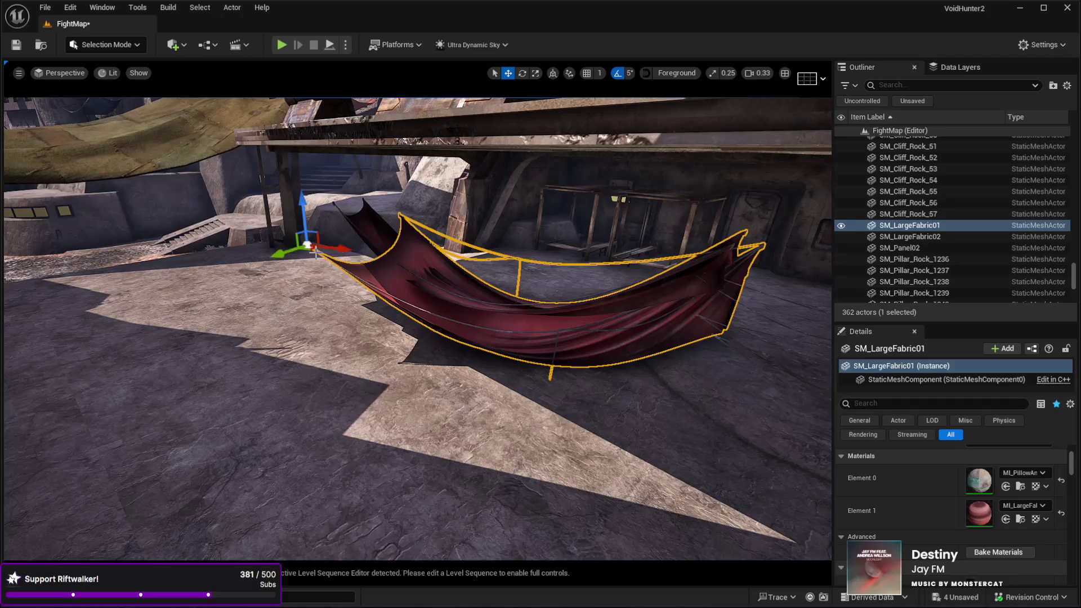
mouse_move(315, 252)
left_mouse_down()
mouse_move(12, 249)
mouse_move(11, 212)
left_mouse_up()
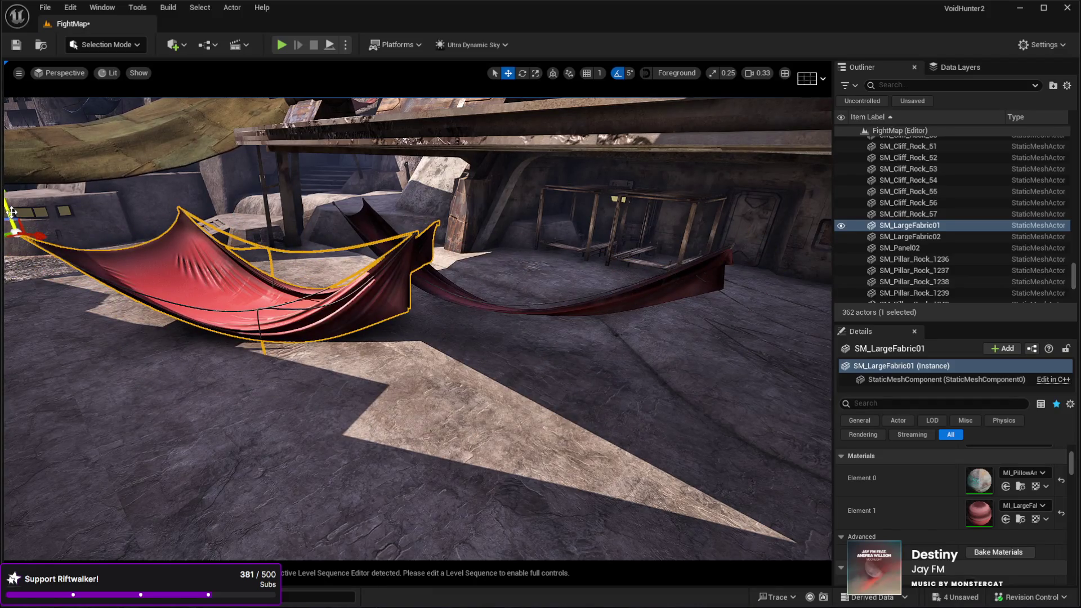
key("f")
key("e")
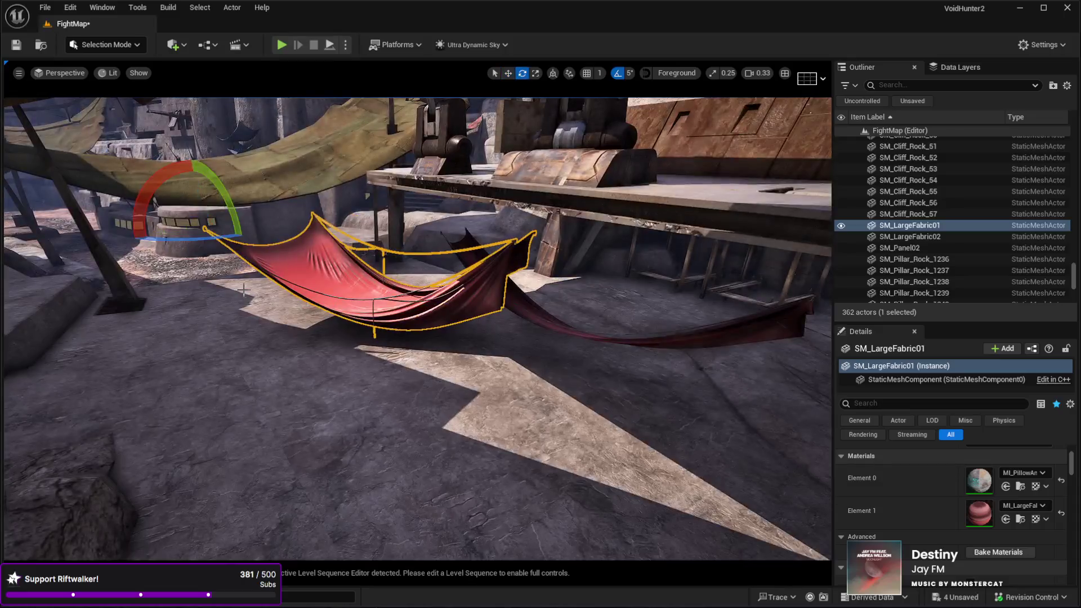
left_click_drag(243, 289, 222, 289)
left_click_drag(210, 240, 234, 242)
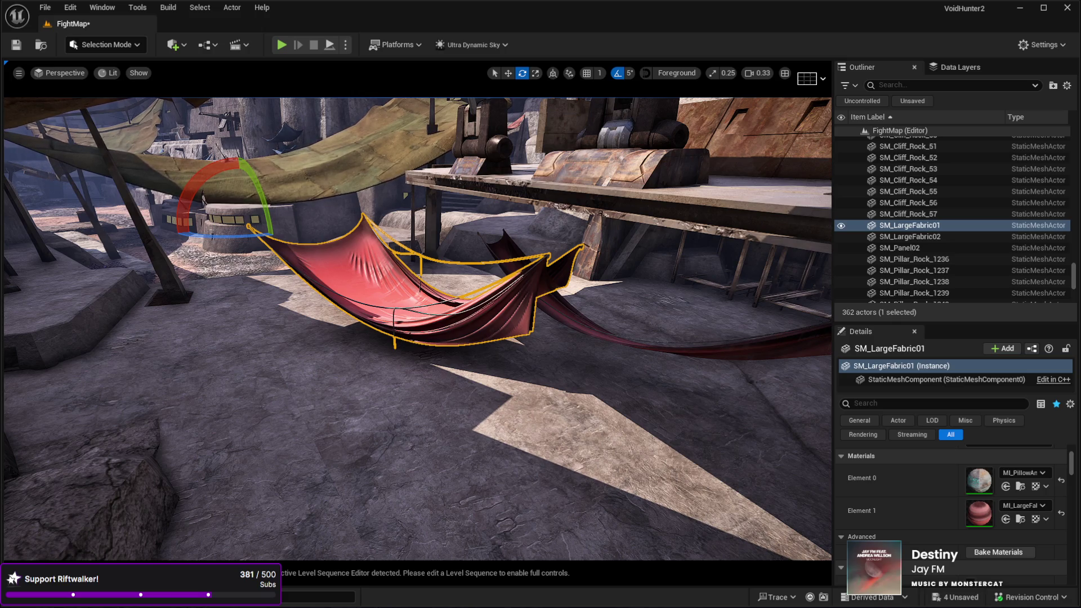
key("ctrl+v")
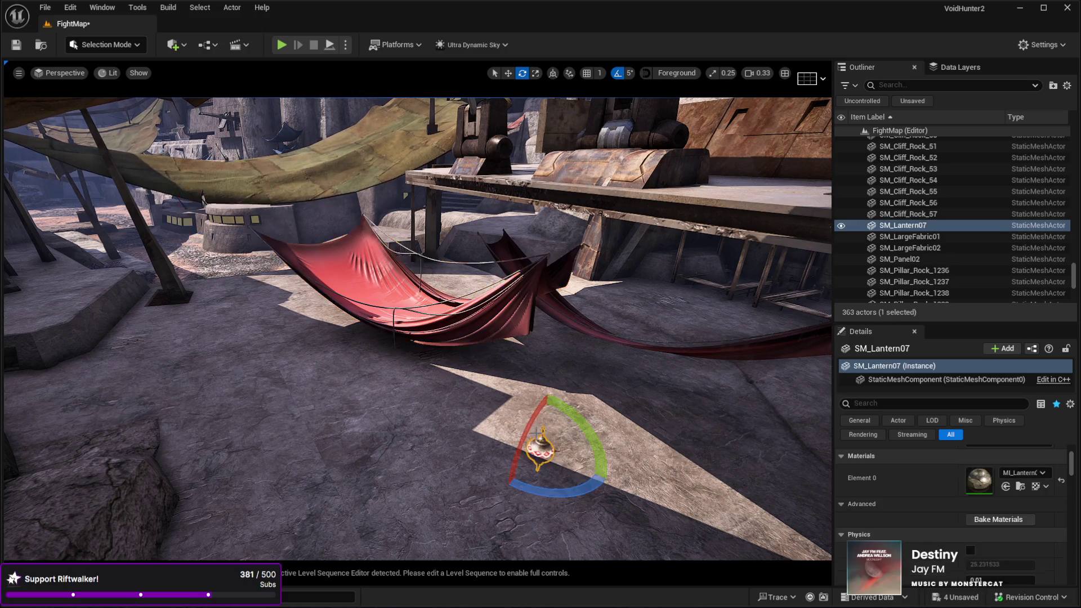
Step: Lift the lantern and add further lanterns, raising one up to the hanging ones
key("w")
mouse_move(532, 448)
left_mouse_down()
mouse_move(534, 328)
mouse_move(439, 326)
mouse_move(569, 327)
mouse_move(552, 310)
left_mouse_up()
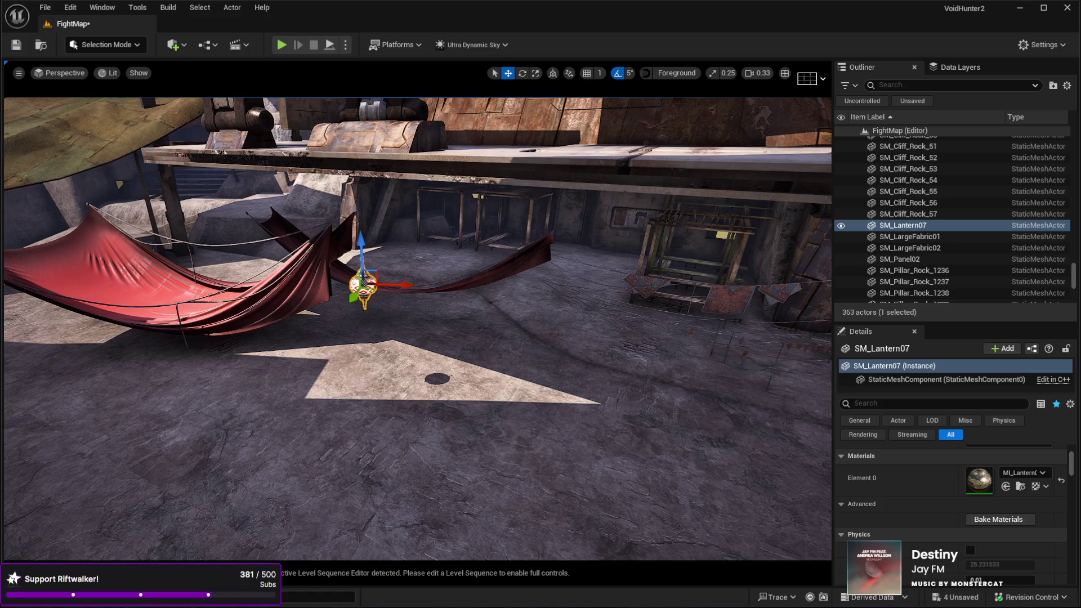
mouse_move(363, 284)
left_mouse_down()
mouse_move(410, 362)
mouse_move(403, 248)
left_mouse_up()
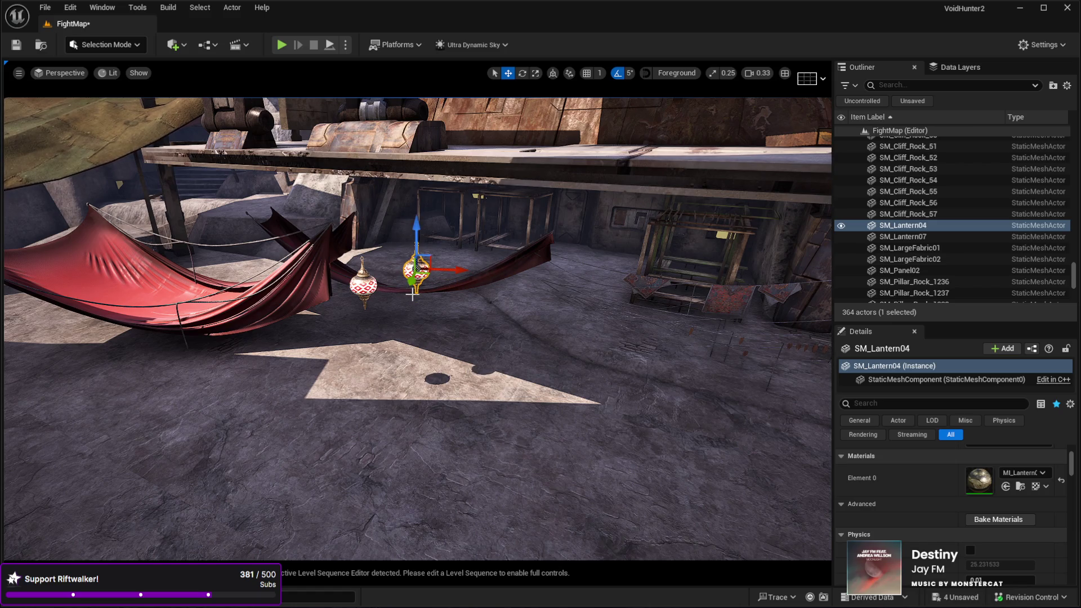
key("Delete")
mouse_move(1017, 309)
left_mouse_down()
mouse_move(514, 381)
mouse_move(400, 369)
mouse_move(427, 364)
mouse_move(426, 254)
left_mouse_up()
mouse_move(608, 385)
left_mouse_down()
mouse_move(580, 374)
mouse_move(381, 386)
mouse_move(396, 386)
mouse_move(392, 274)
left_mouse_up()
left_click_drag(599, 404, 561, 384)
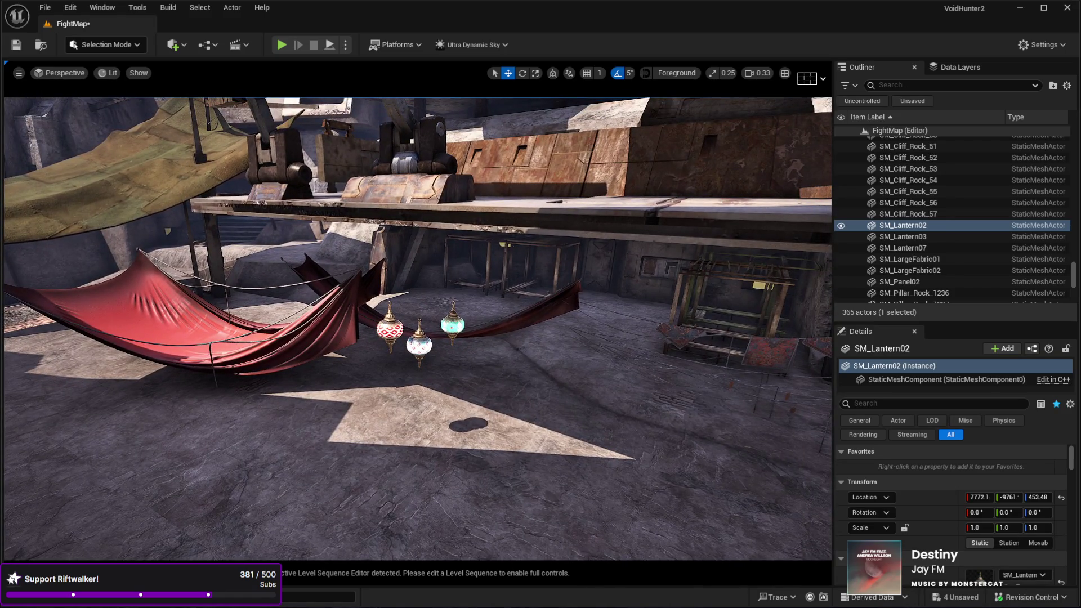
key("ctrl+z")
left_click_drag(465, 396, 465, 328)
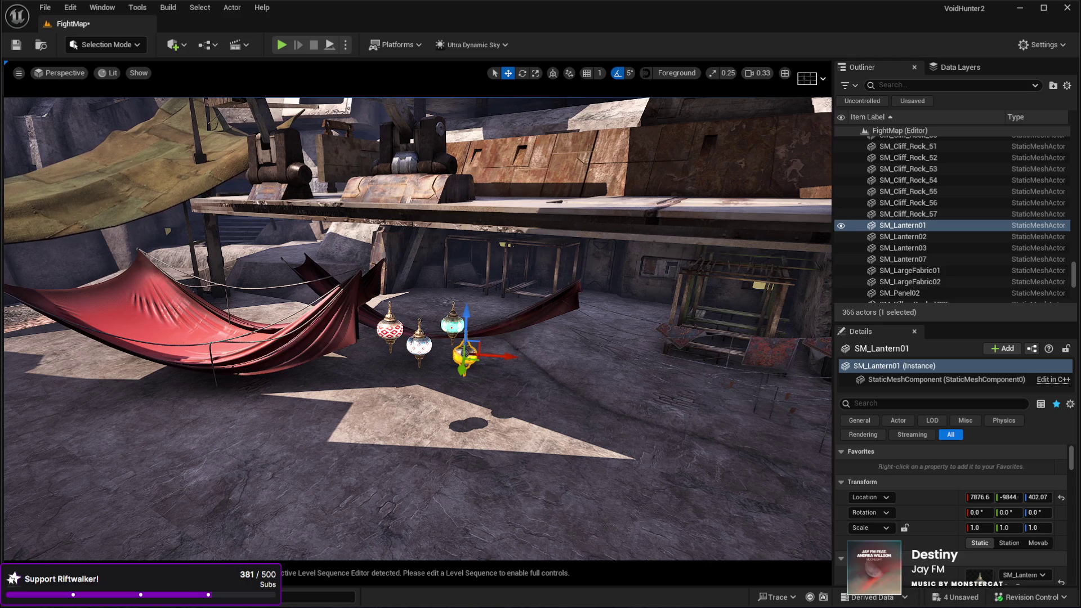
Step: Drag SM_GroundTiles01 onto the floor and move it beside the round building and stairs
mouse_move(1080, 428)
left_mouse_down()
mouse_move(373, 488)
mouse_move(420, 486)
mouse_move(478, 452)
mouse_move(225, 338)
mouse_move(34, 231)
mouse_move(218, 465)
mouse_move(202, 518)
mouse_move(266, 357)
left_mouse_up()
key("e")
key("w")
mouse_move(389, 299)
left_mouse_down()
mouse_move(393, 318)
mouse_move(290, 283)
mouse_move(249, 164)
mouse_move(300, 207)
mouse_move(418, 214)
mouse_move(420, 333)
left_mouse_up()
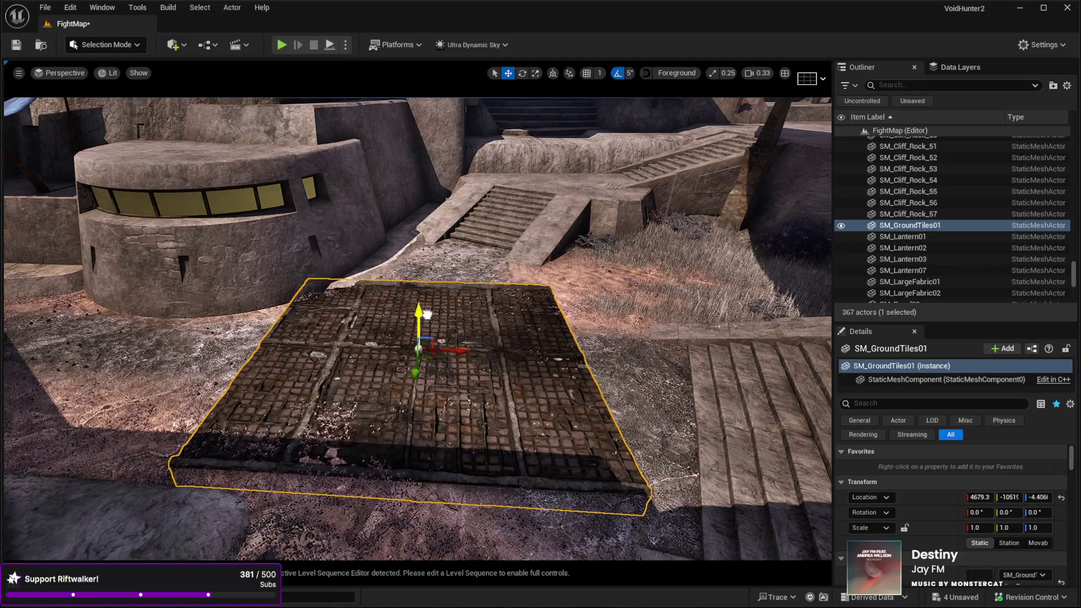
Step: Shrink the ground tile into a small patch and rotate it 20 degrees
left_click_drag(427, 313, 451, 327)
key("e")
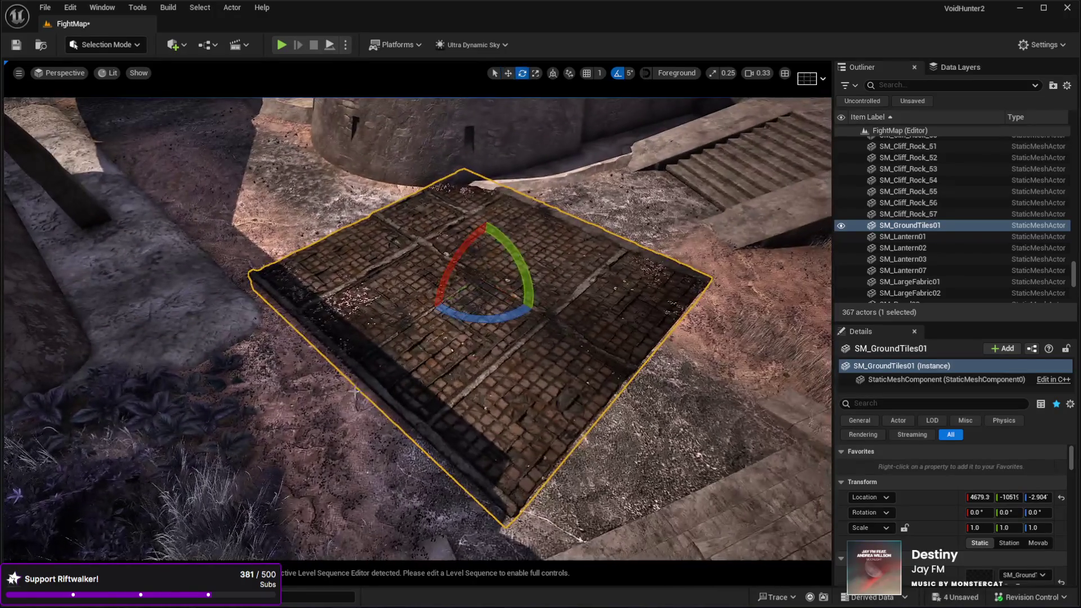
key("r")
mouse_move(479, 276)
left_mouse_down()
mouse_move(447, 291)
mouse_move(473, 279)
left_mouse_up()
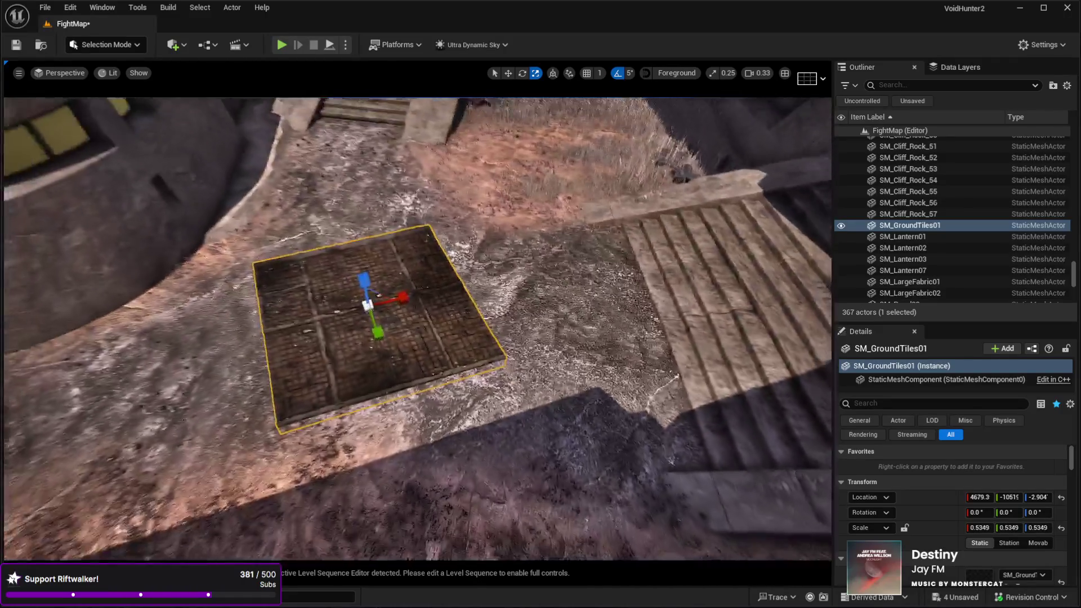
key("e")
key("w")
key("e")
mouse_move(366, 351)
left_mouse_down()
mouse_move(394, 360)
mouse_move(362, 367)
left_mouse_up()
Step: Move the tile near the stairs, sink it slightly into the ground and rotate it to 30 degrees
key("w")
mouse_move(385, 317)
left_mouse_down()
mouse_move(527, 340)
mouse_move(538, 331)
mouse_move(358, 399)
left_mouse_up()
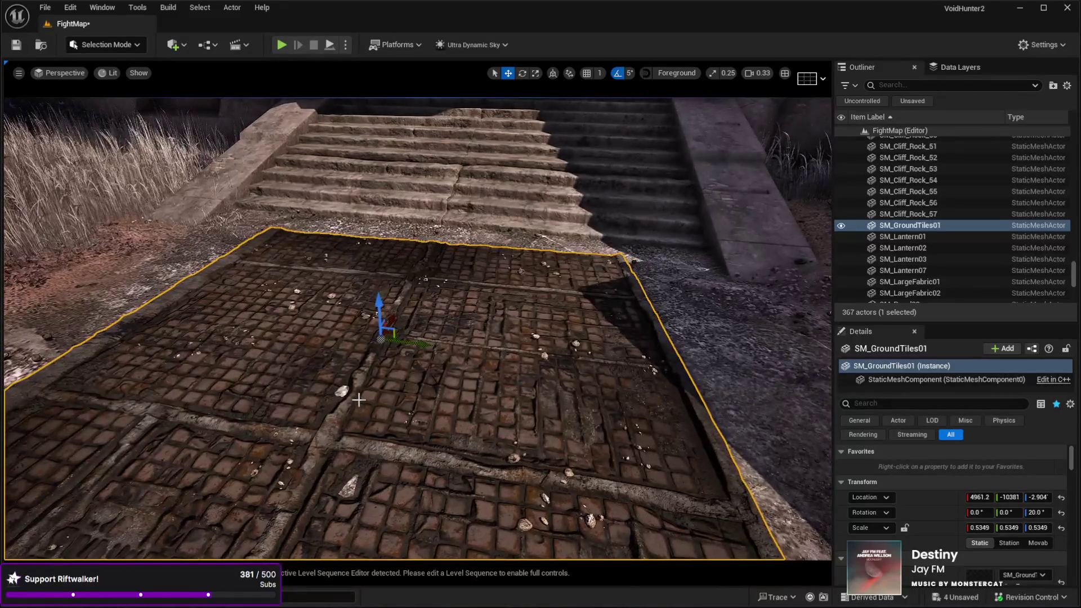
left_click_drag(379, 297, 380, 296)
scroll(381, 297, "down", 10)
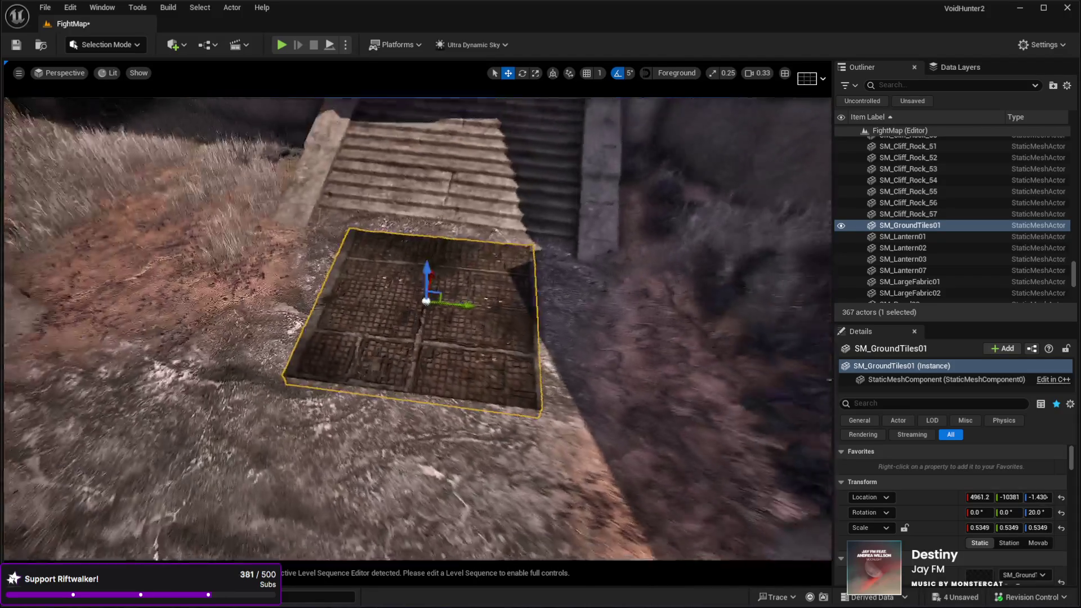
key("e")
left_click_drag(397, 383, 390, 416)
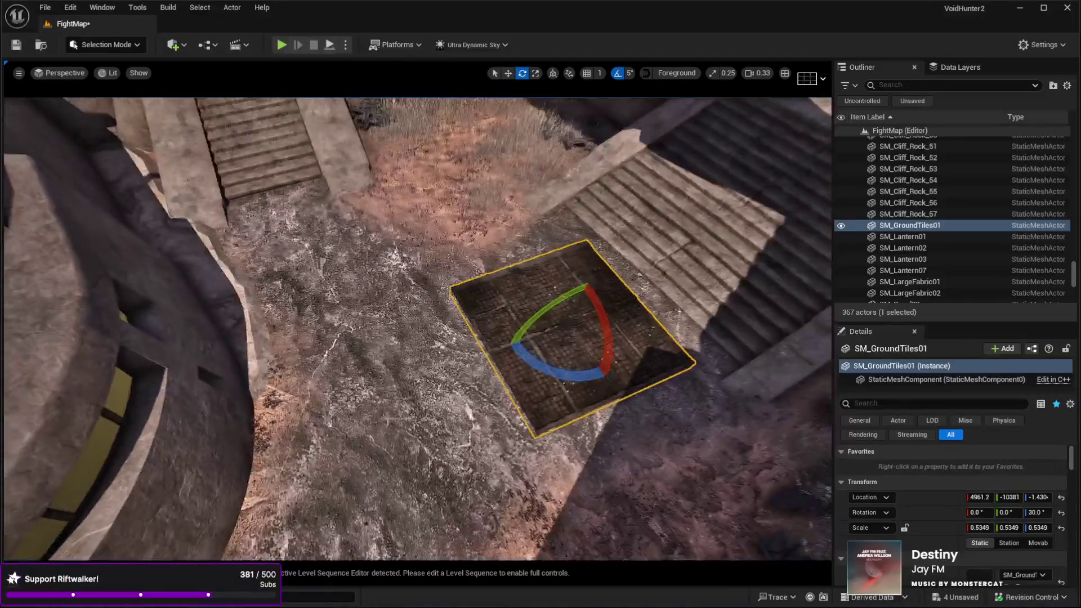
Step: Duplicate the tile, move the copy up and left, and rotate it back to 20 degrees
key("ctrl+d")
key("w")
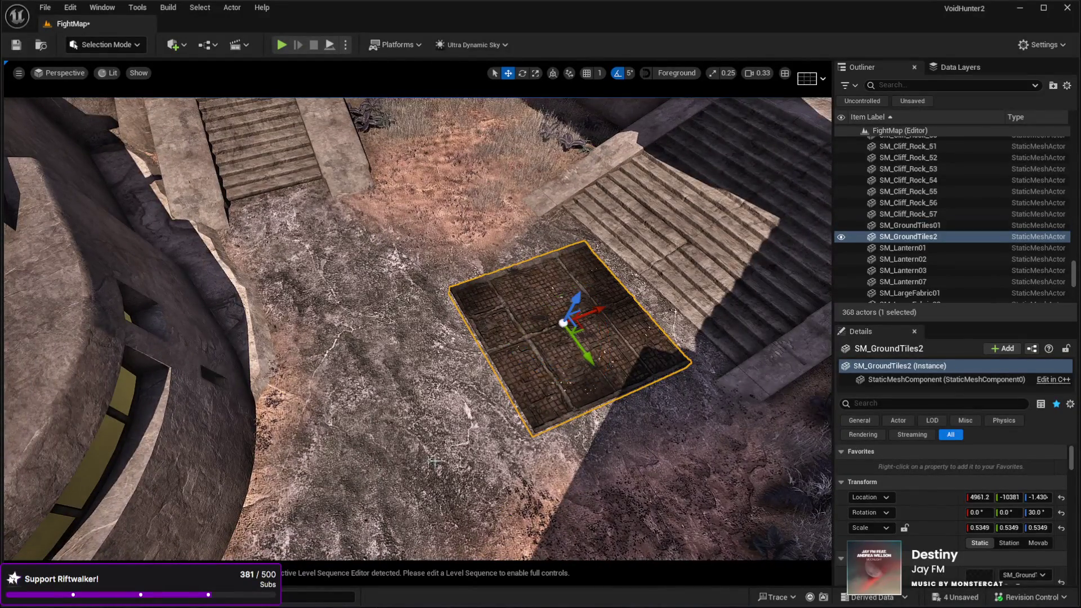
mouse_move(577, 330)
left_mouse_down()
mouse_move(557, 352)
mouse_move(367, 266)
mouse_move(330, 265)
left_mouse_up()
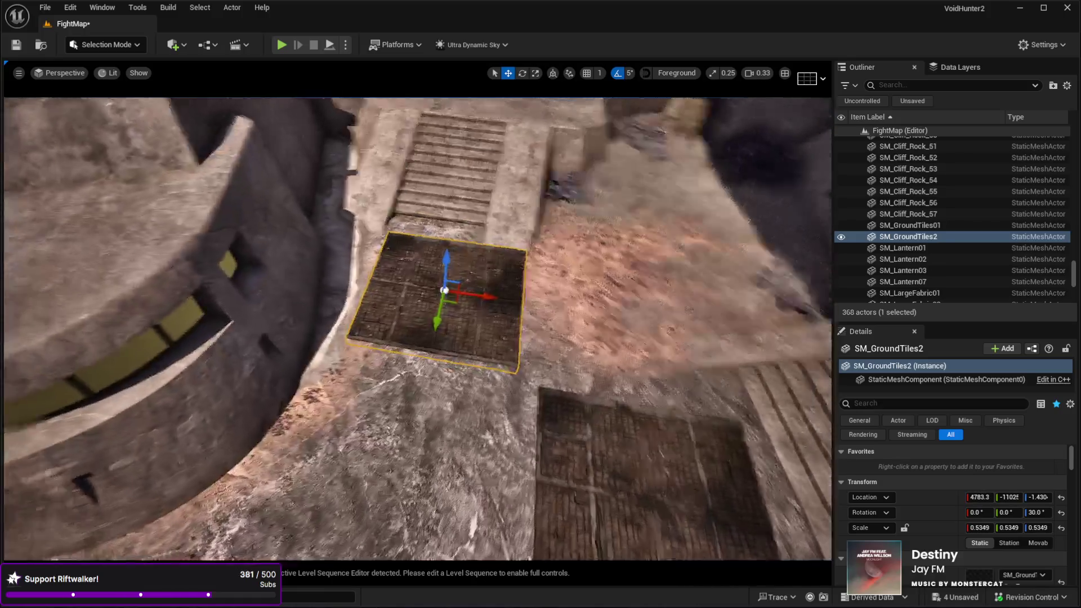
key("e")
mouse_move(465, 334)
left_mouse_down()
mouse_move(501, 299)
mouse_move(455, 314)
mouse_move(428, 338)
mouse_move(569, 377)
left_mouse_up()
key("w")
Step: Make a third tile copy, move it down and left, and turn it slightly back
key("ctrl+d")
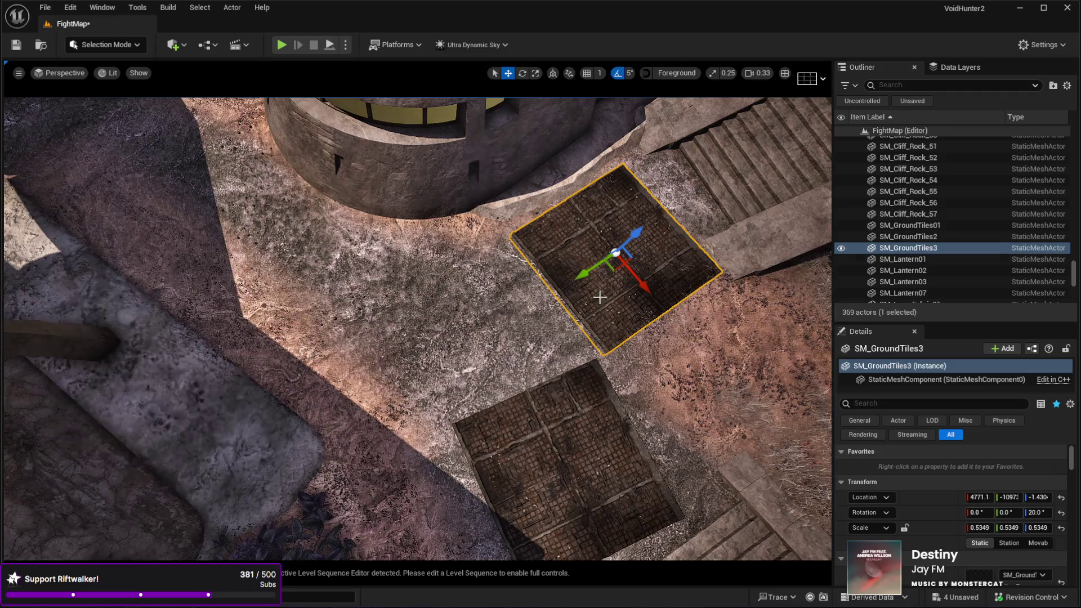
left_click_drag(617, 270, 473, 332)
key("r")
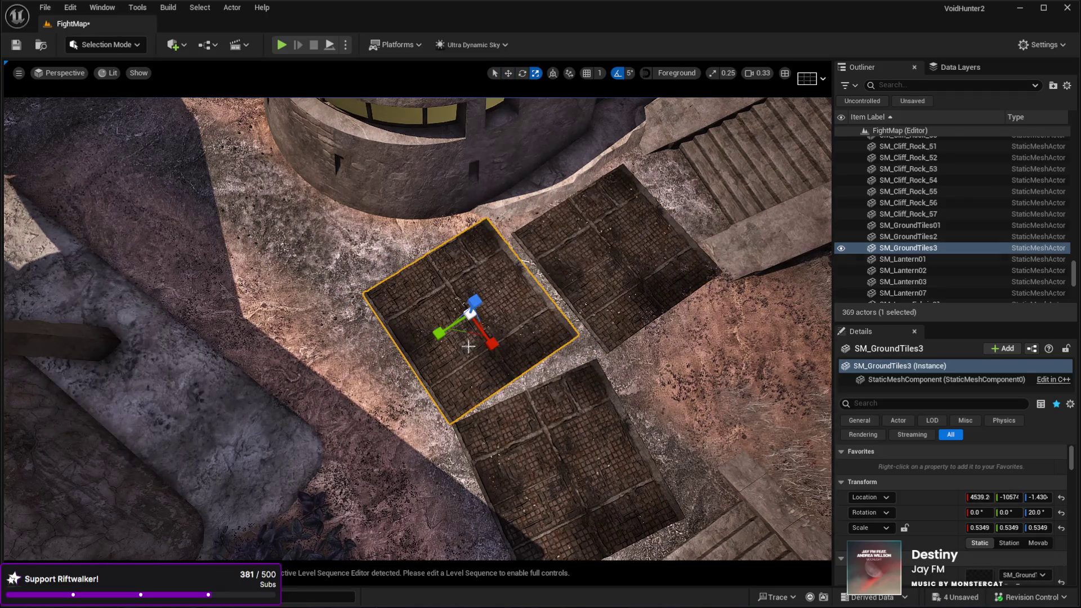
key("e")
mouse_move(486, 370)
left_mouse_down()
mouse_move(507, 371)
mouse_move(498, 315)
mouse_move(371, 349)
left_mouse_up()
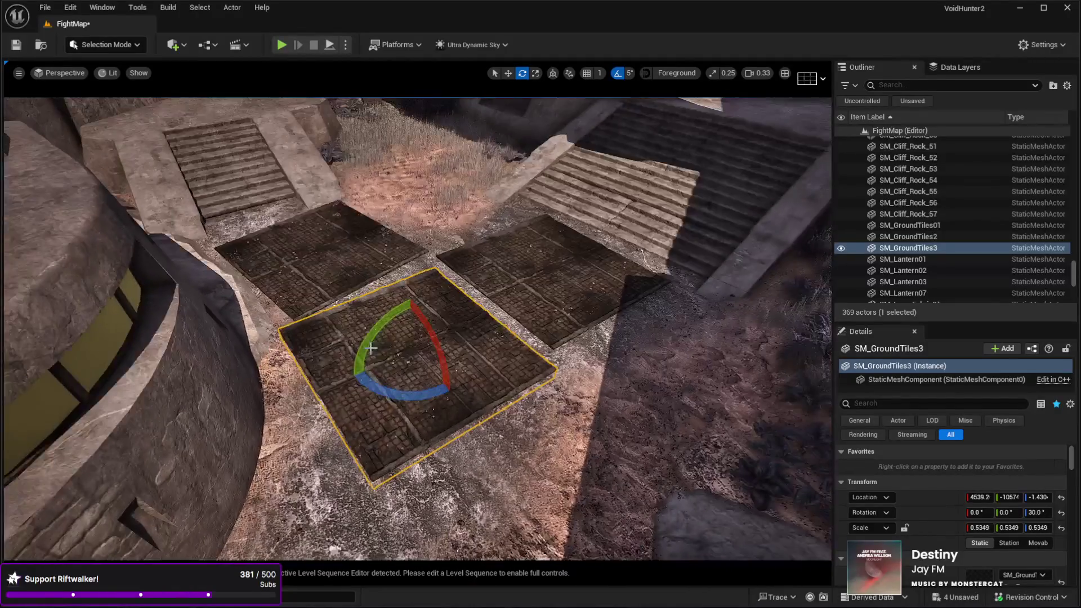
Step: Delete all three ground tiles, leaving bare ground
key("Delete")
left_click(552, 270)
key("Delete")
left_click(340, 275)
key("Delete")
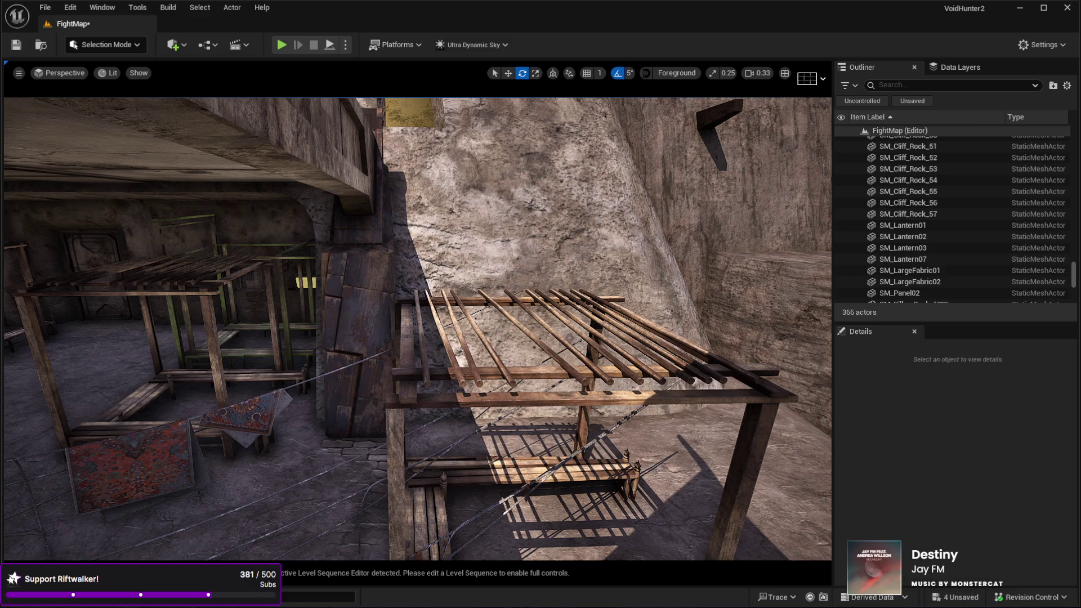
Step: Fly into the room, then select and focus the green SM_WoodShelter07 bunk frame
key("w")
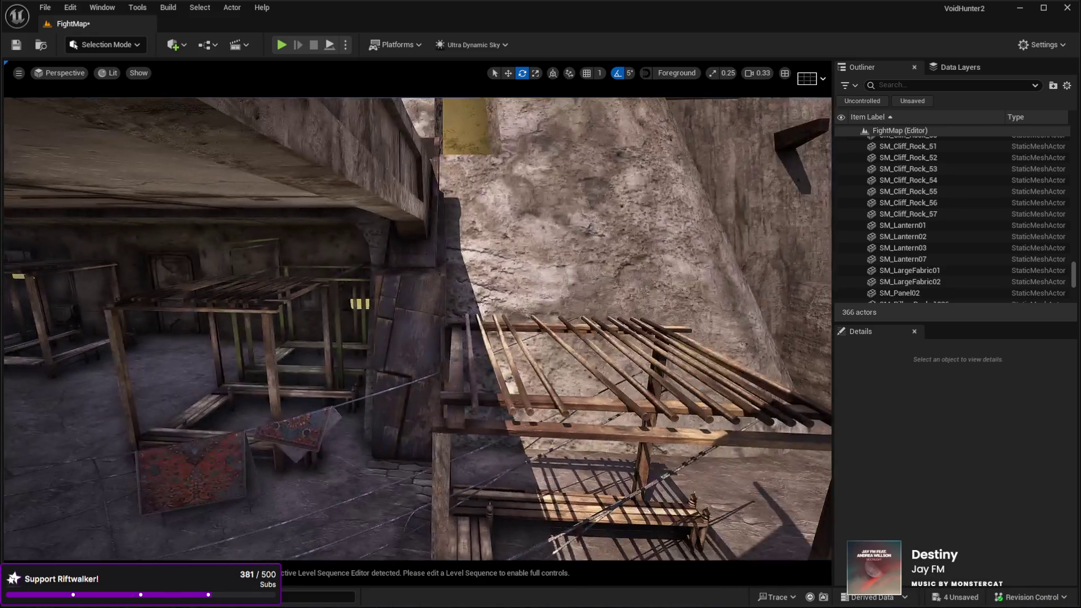
key("w")
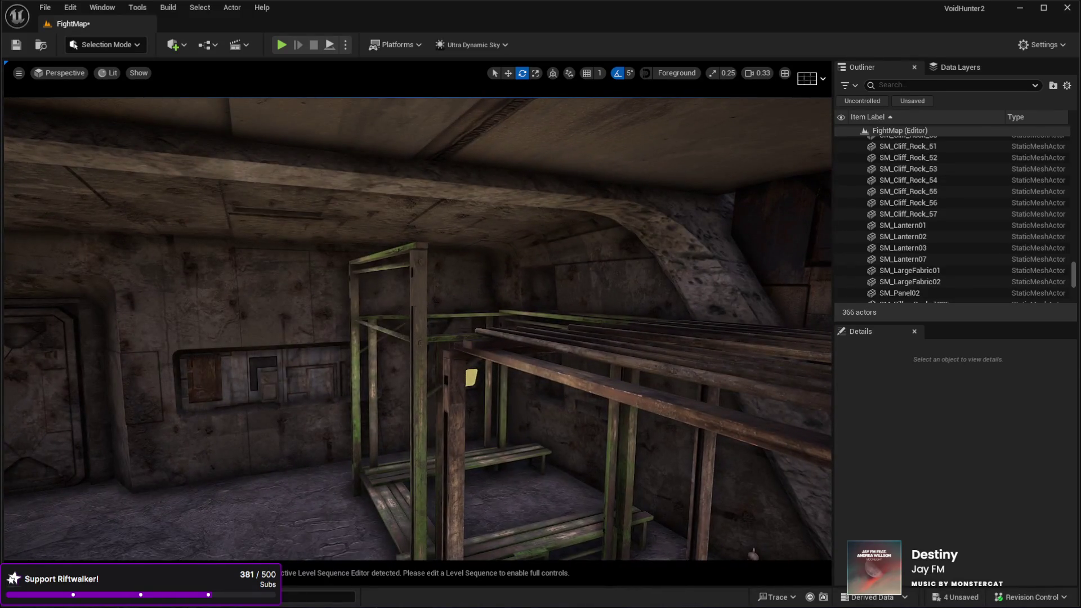
left_click(394, 366)
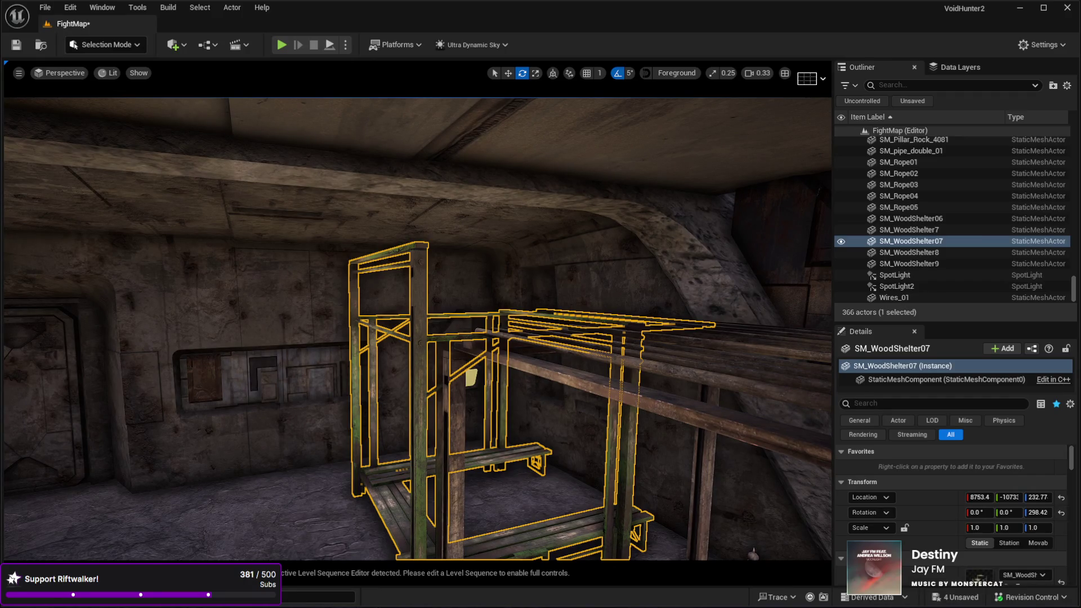
key("f")
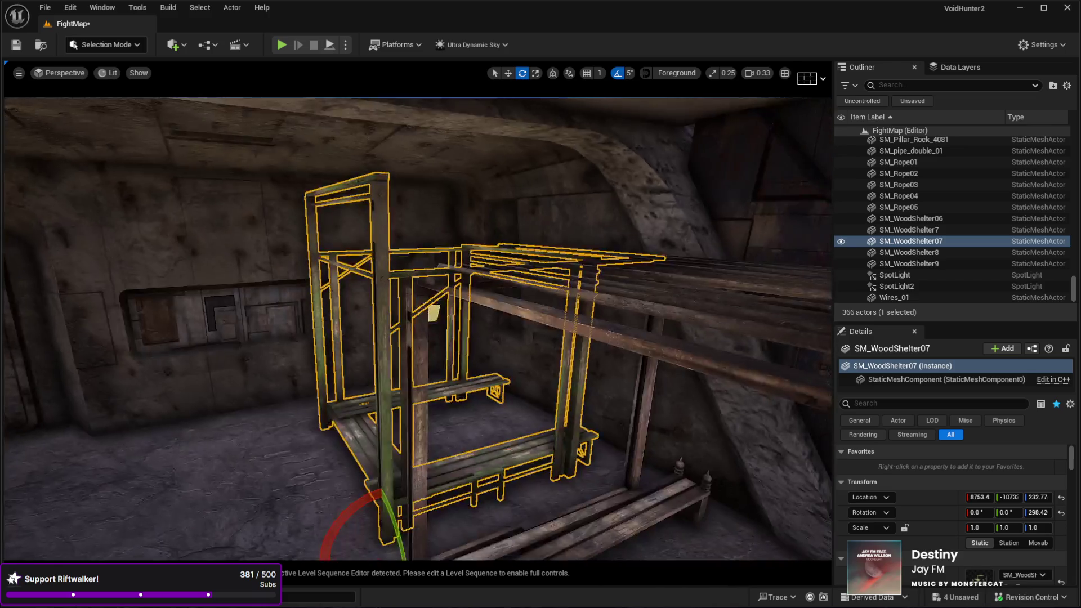
scroll(387, 469, "up", 2)
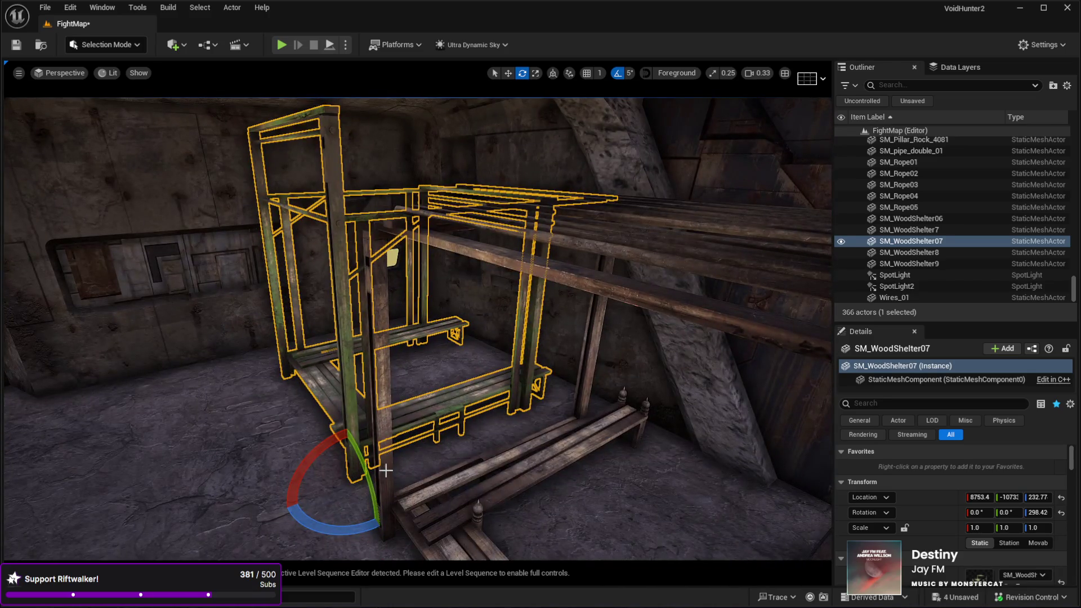
key("ctrl+d")
scroll(1025, 484, "down", 4)
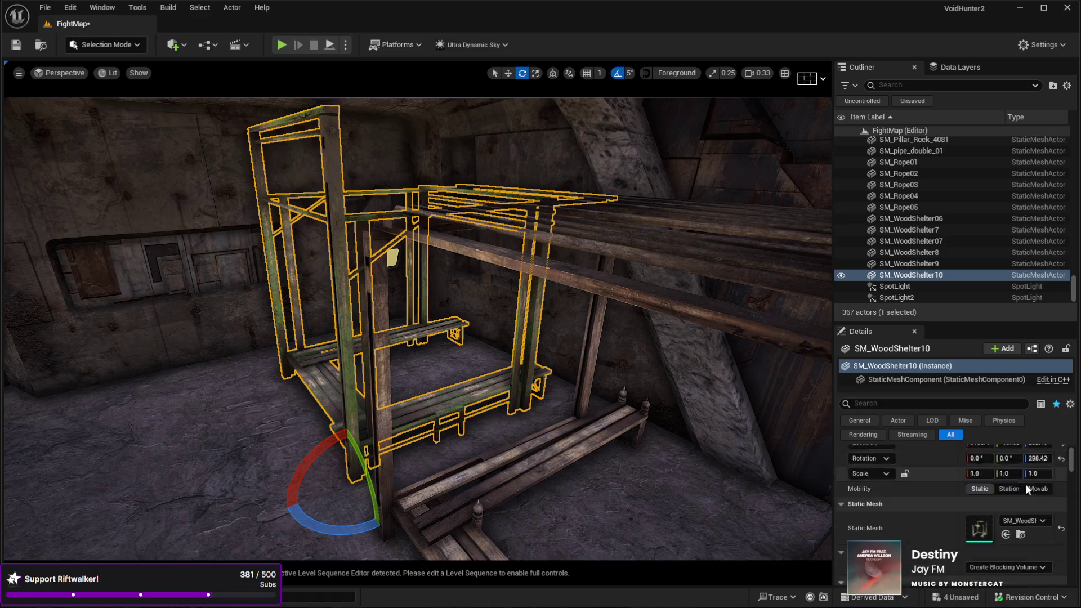
left_click(1006, 499)
left_click_drag(501, 440, 406, 447)
key("w")
mouse_move(484, 479)
left_mouse_down()
mouse_move(500, 164)
mouse_move(491, 197)
left_mouse_up()
key("w")
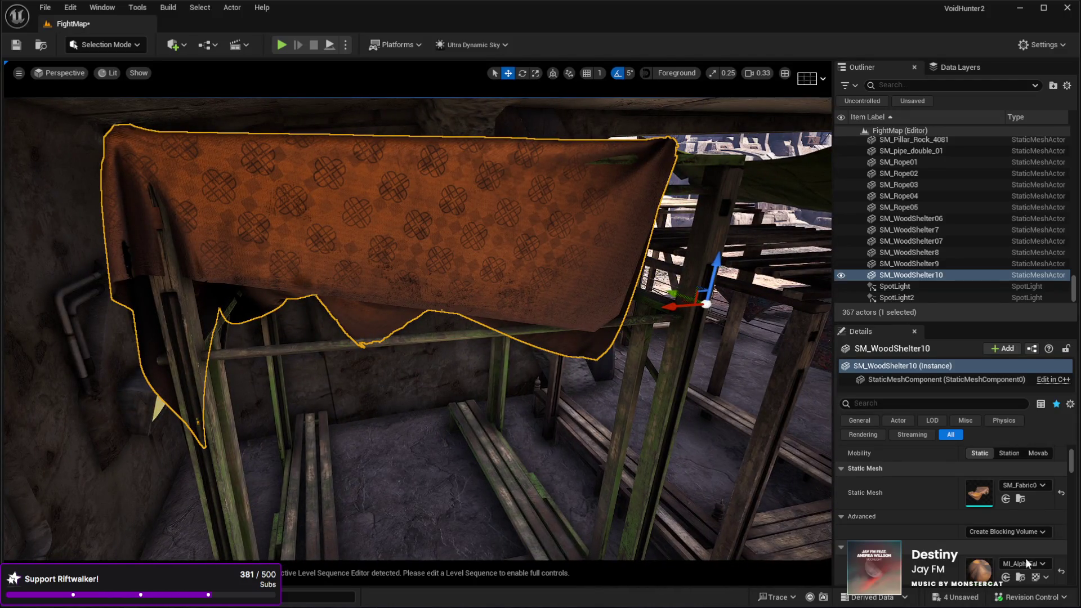
left_click(1006, 499)
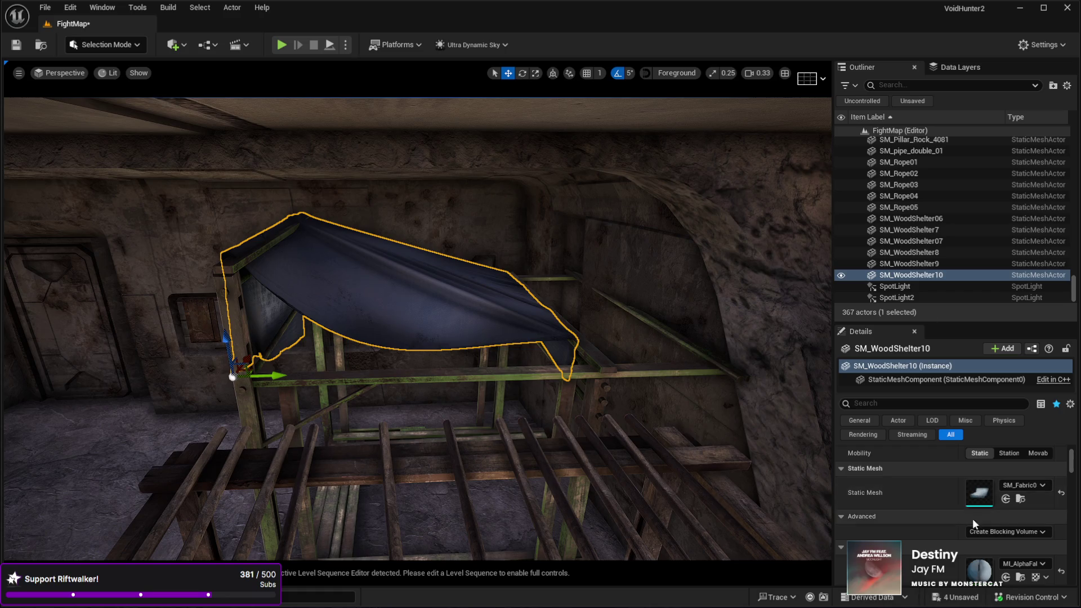
left_click(1005, 500)
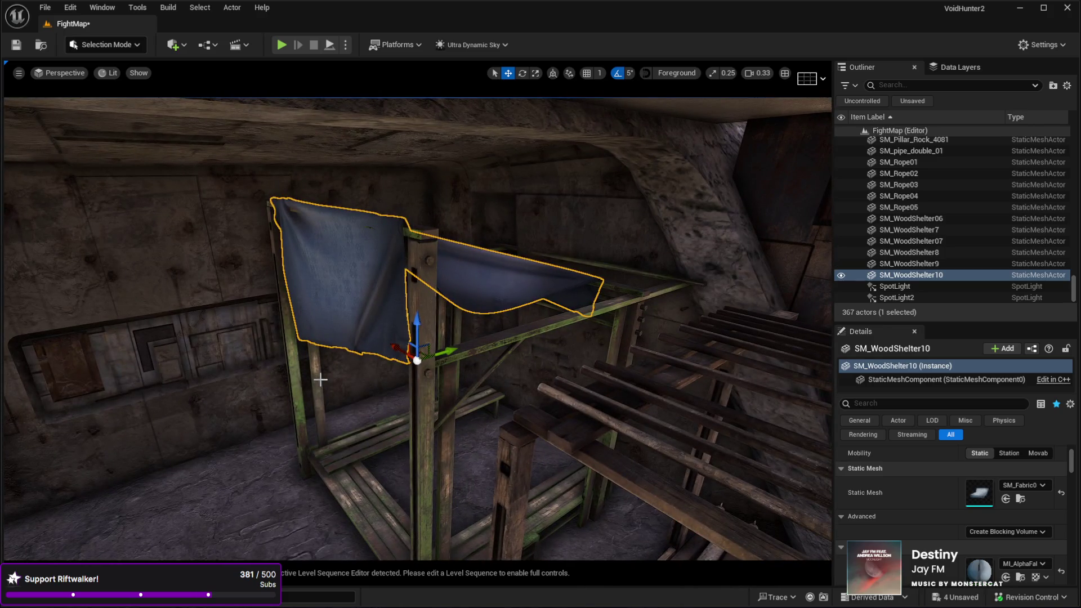
key("Delete")
left_click(403, 381)
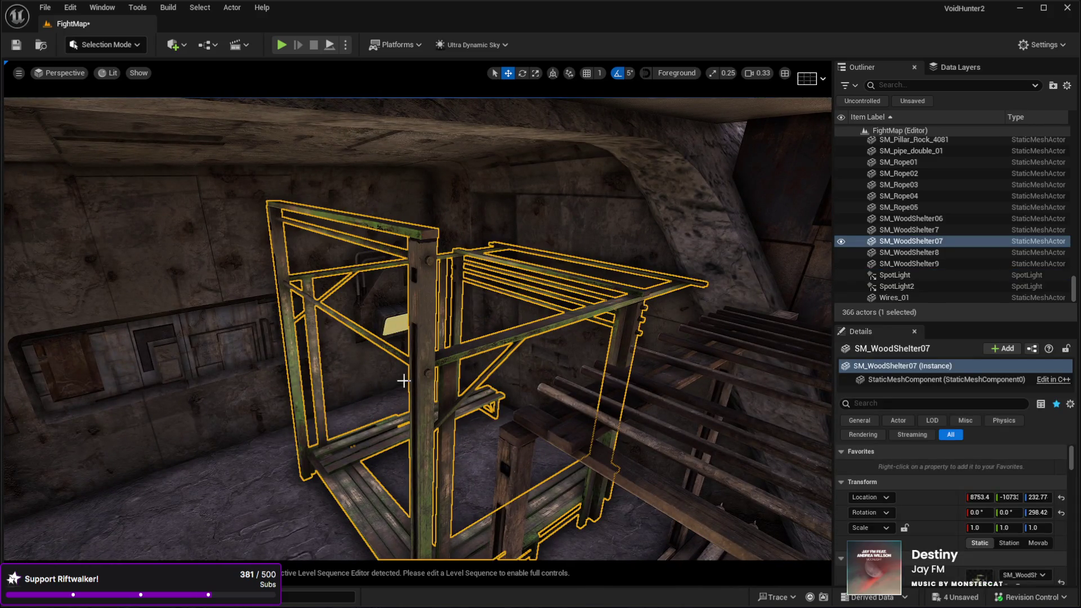
Step: Duplicate the bunk frame and turn the copy into an SM_Fabric blue cloth on top of it
key("ctrl+d")
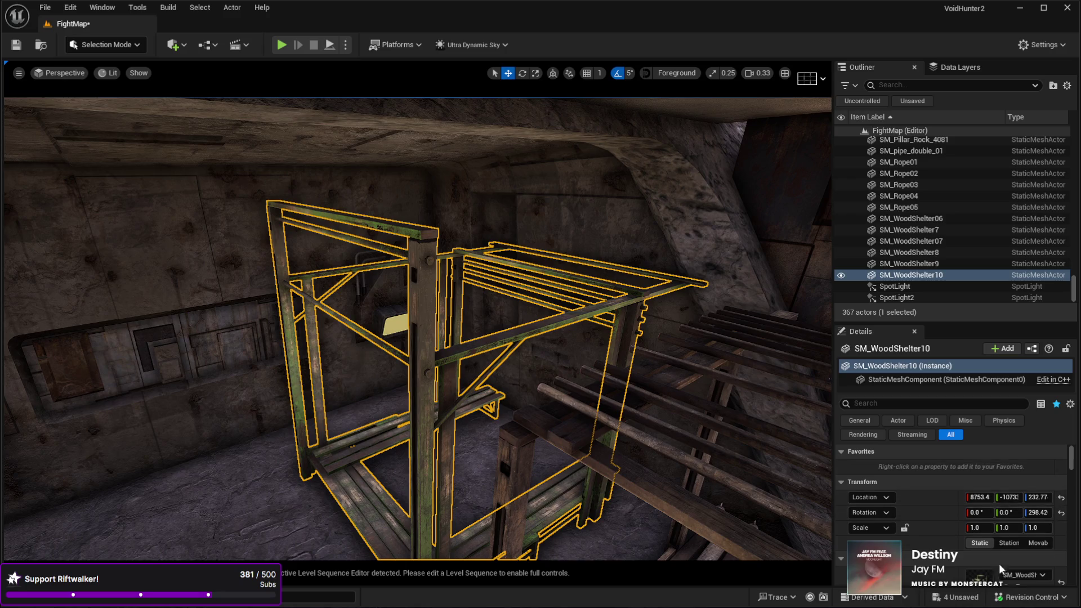
scroll(1005, 560, "down", 2)
left_click(1006, 553)
mouse_move(623, 470)
left_mouse_down()
mouse_move(515, 384)
mouse_move(507, 315)
mouse_move(552, 310)
mouse_move(564, 298)
mouse_move(558, 282)
mouse_move(529, 298)
mouse_move(518, 281)
mouse_move(510, 296)
left_mouse_up()
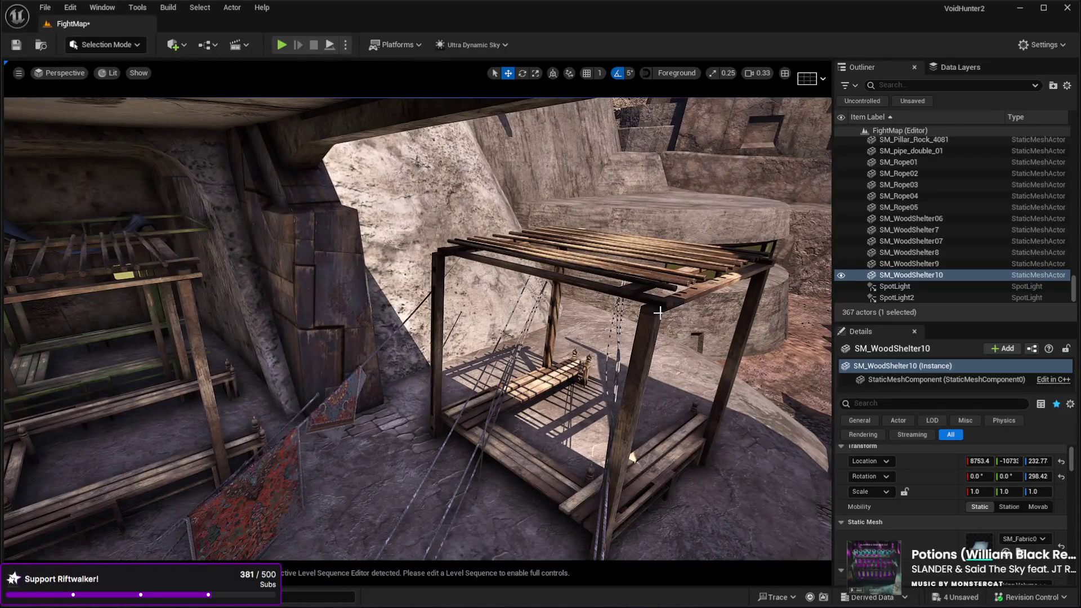
left_click(659, 312)
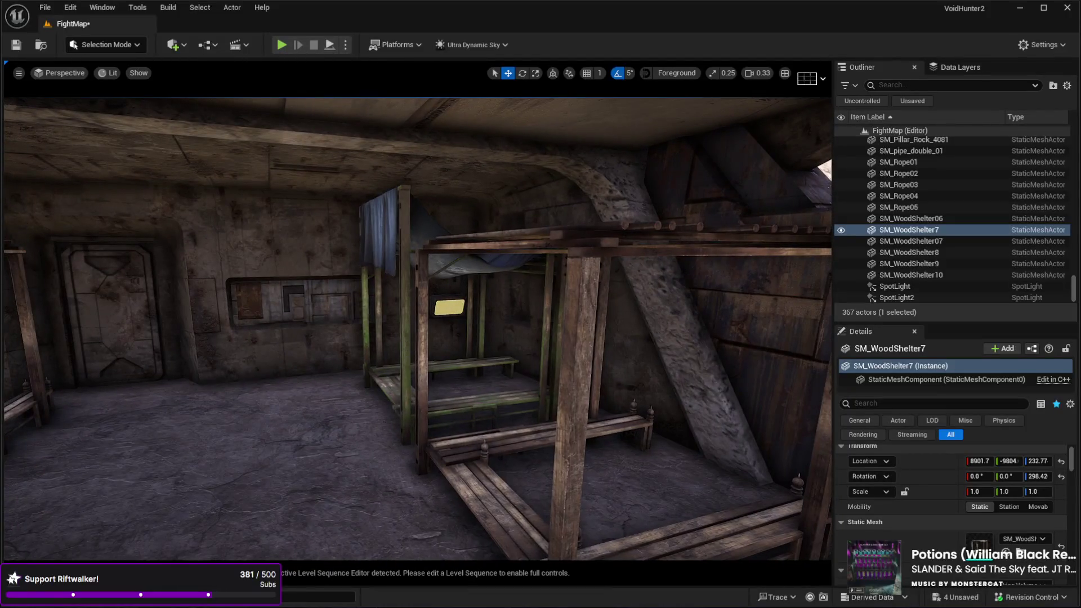
left_click(441, 379)
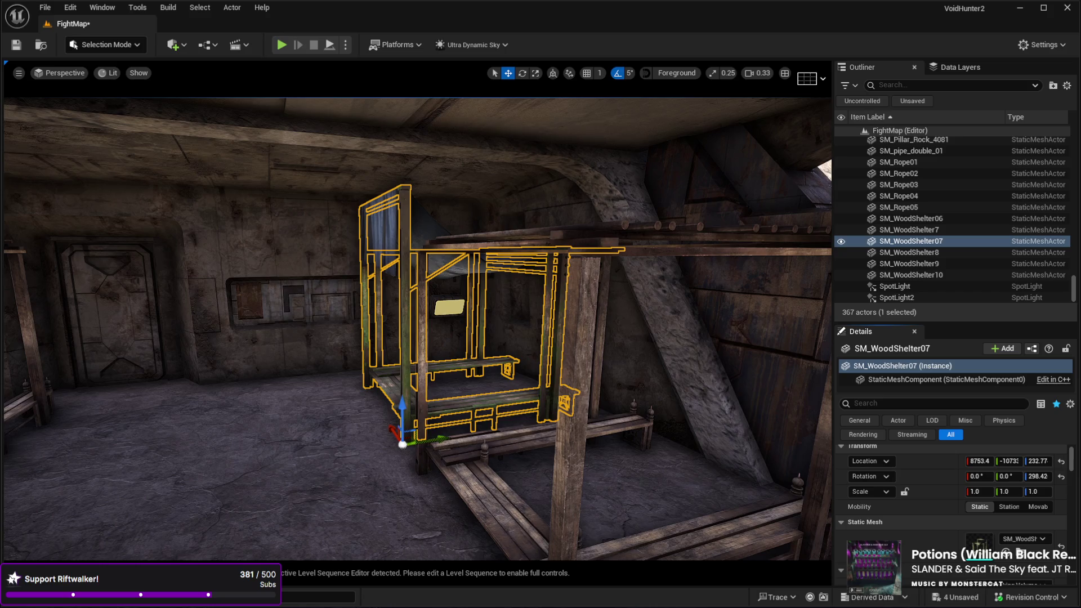
left_click_drag(627, 266, 628, 266)
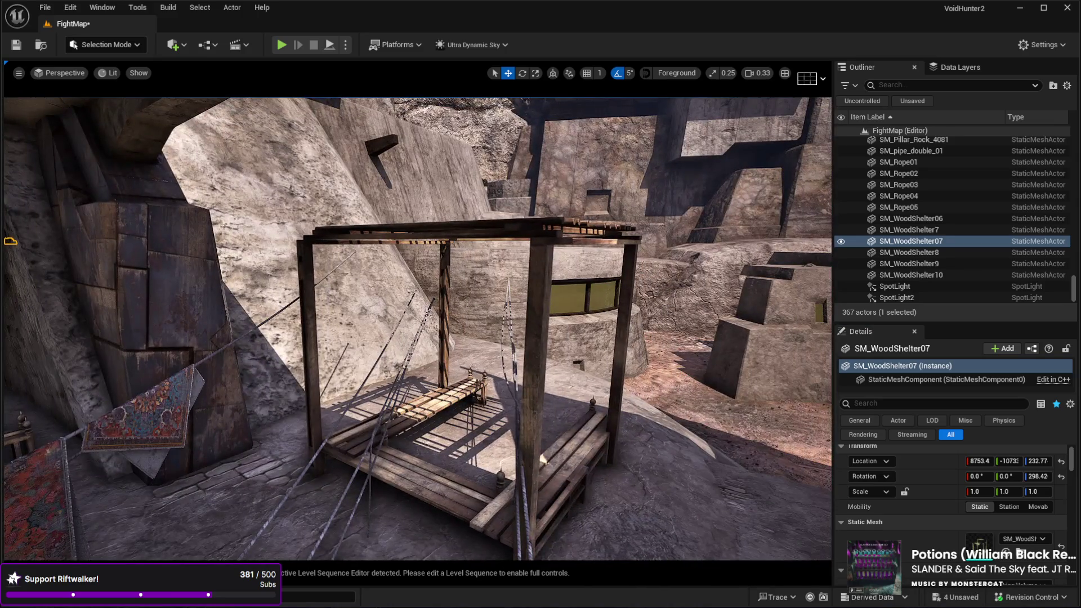
Step: Look around the bunk shelters and reselect the other green shelter frame
left_click(627, 266)
left_click_drag(628, 266, 628, 266)
left_click_drag(357, 310, 357, 309)
left_click(357, 309)
left_click_drag(521, 337, 521, 337)
left_click_drag(626, 335, 626, 335)
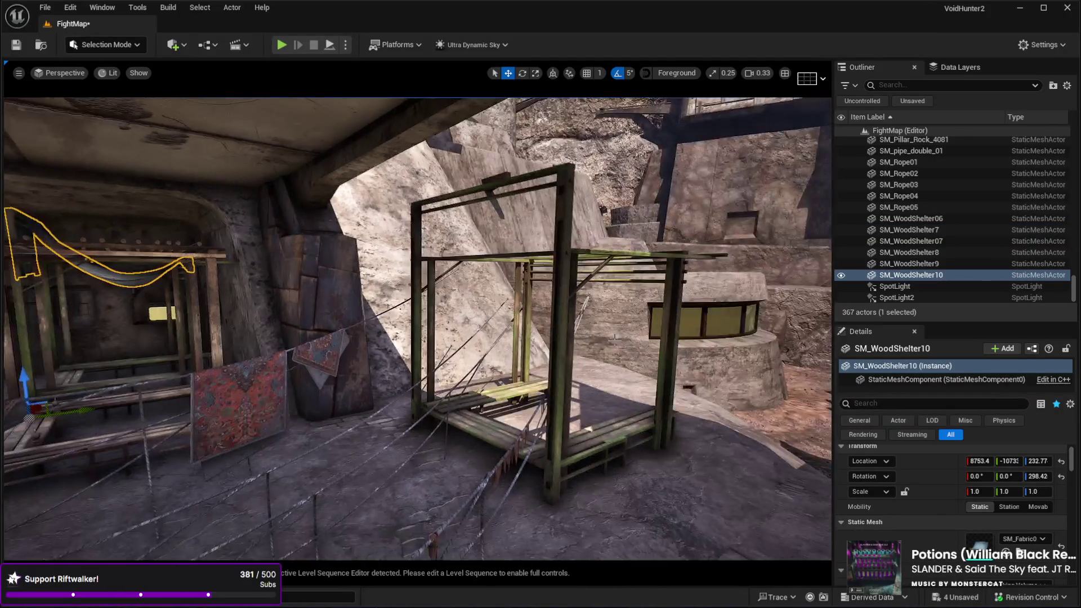
left_click(572, 329)
left_click_drag(359, 298, 358, 297)
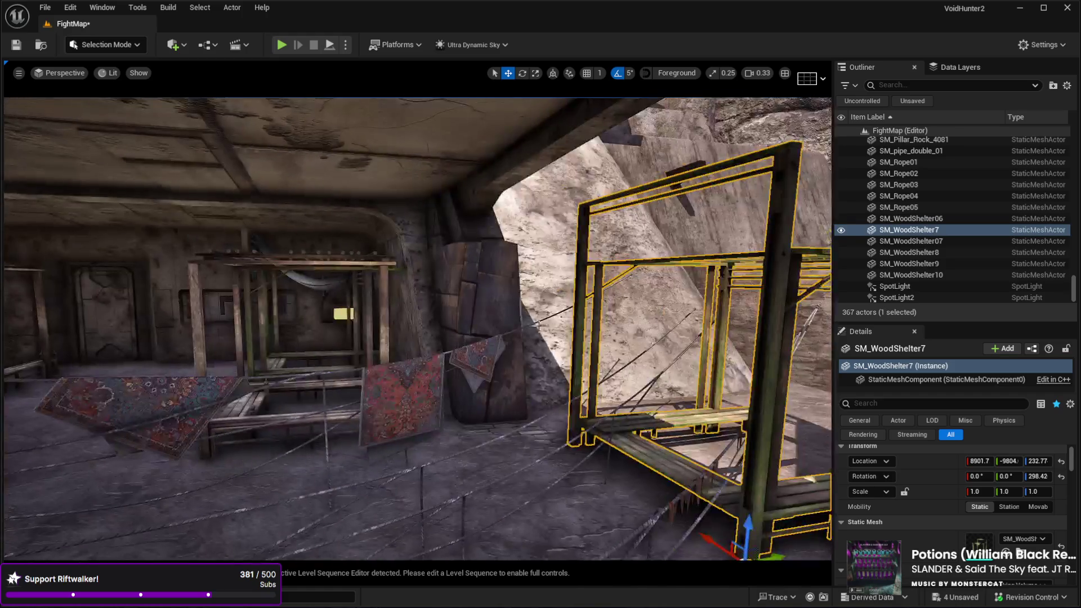
left_click(305, 283)
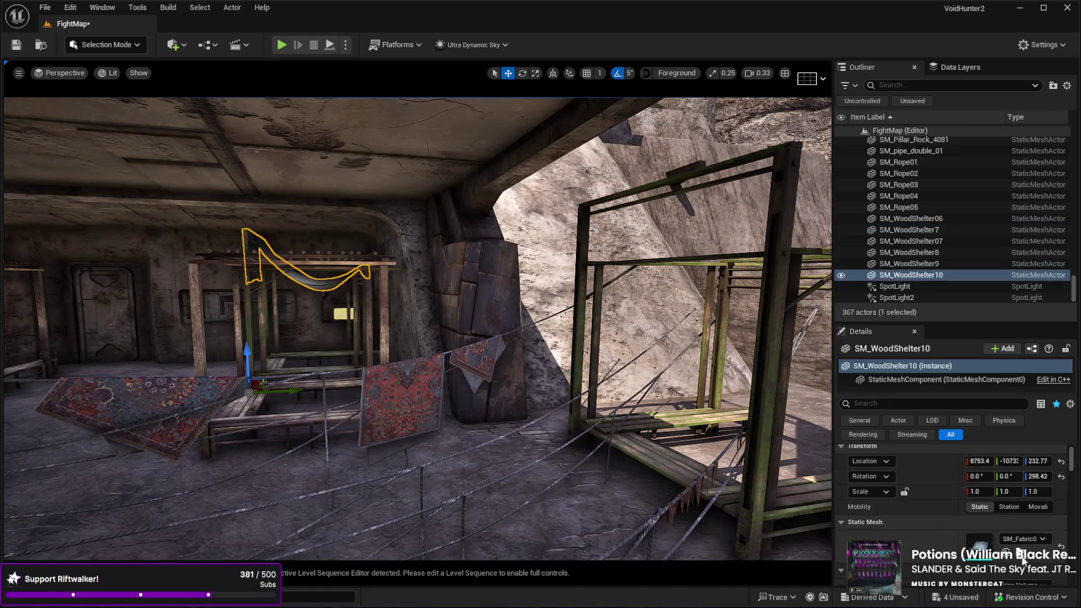
left_click(774, 389)
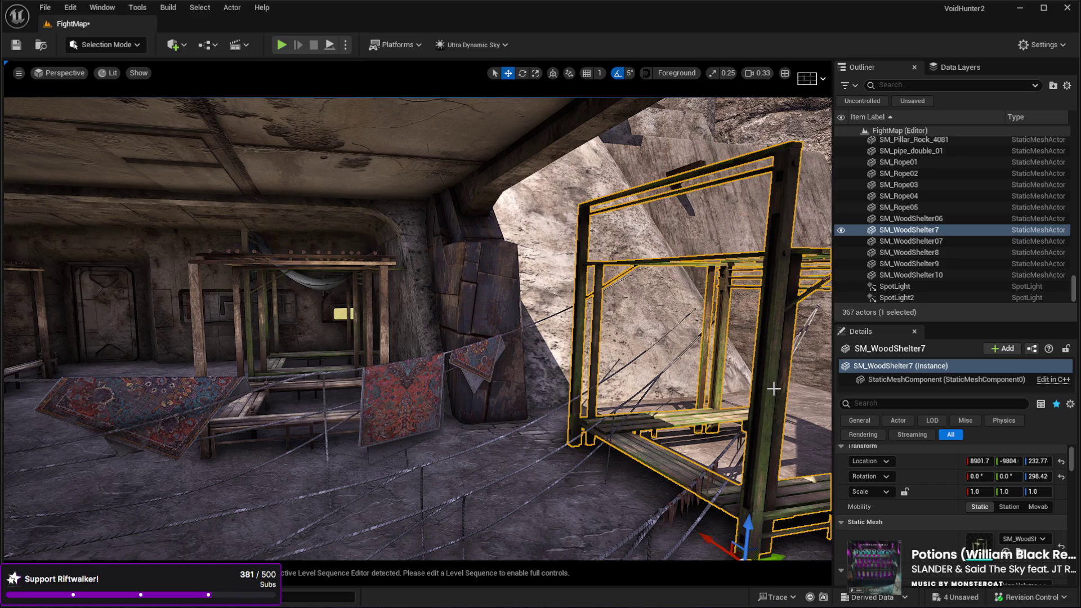
Step: Duplicate the shelter frame, focus the copy and scroll the Details panel toward Materials
key("ctrl+d")
key("f")
mouse_move(665, 452)
left_mouse_down()
mouse_move(743, 389)
mouse_move(681, 363)
mouse_move(552, 241)
left_mouse_up()
key("g")
key("g")
scroll(883, 513, "down", 5)
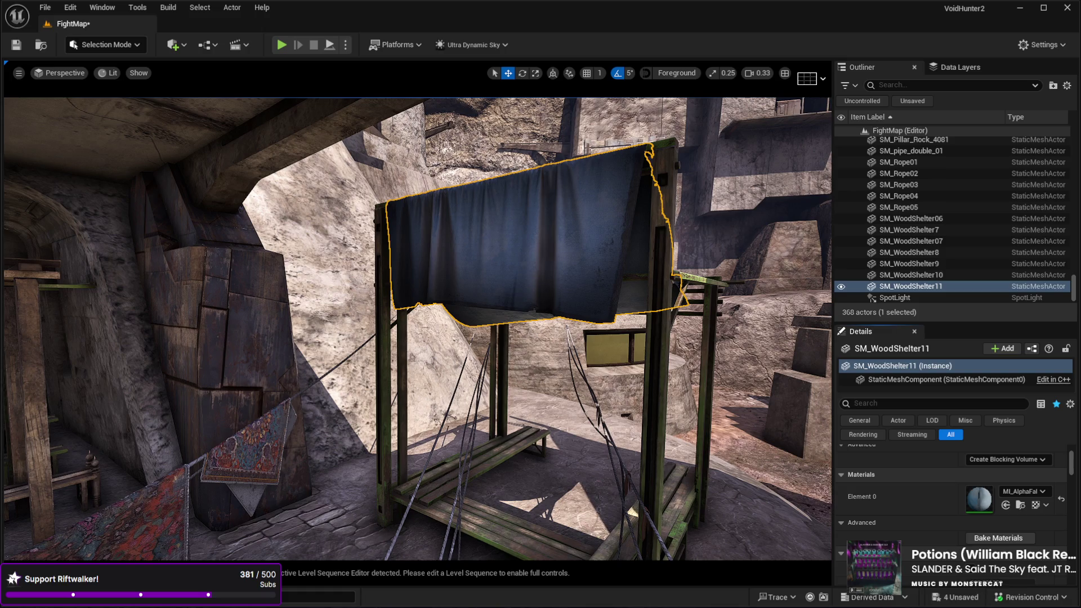
Step: Try a brown material on the cloth, undo it, then select SM_WoodShelter11 and view from beneath
left_click(1006, 505)
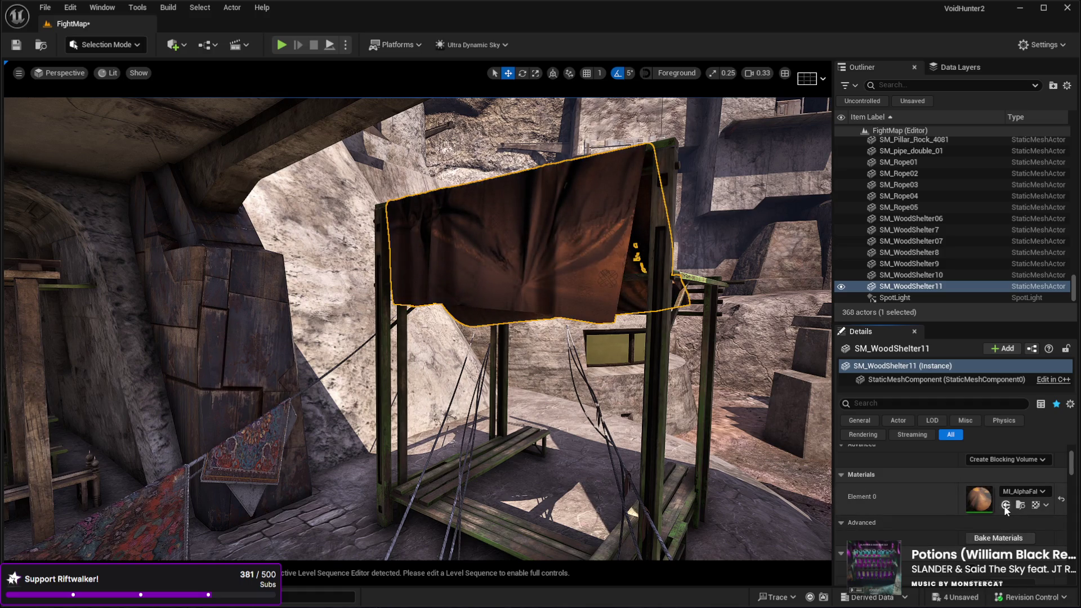
key("ctrl+z")
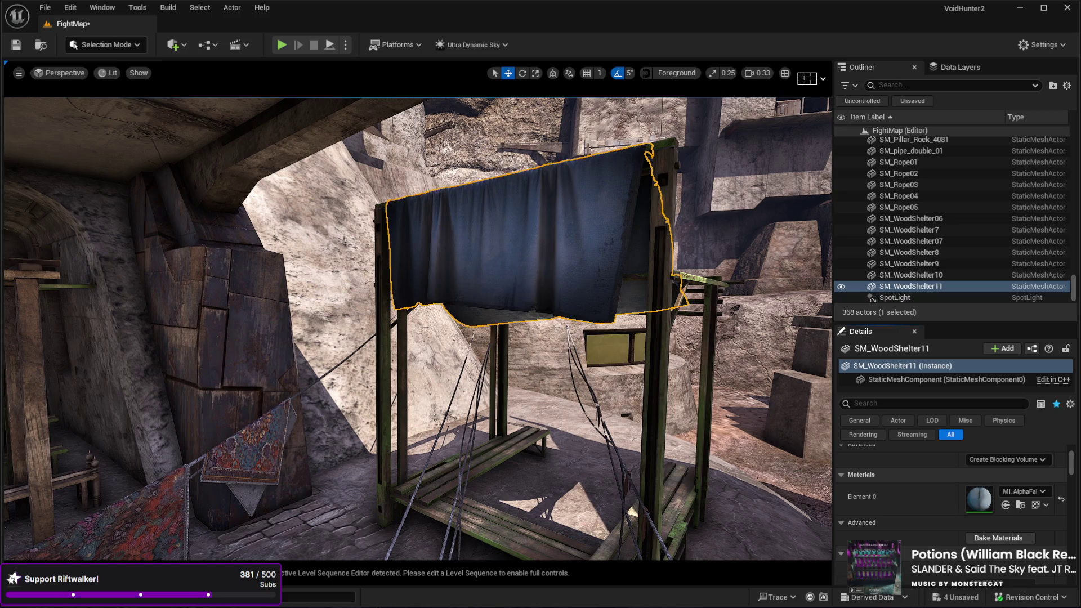
left_click(911, 286)
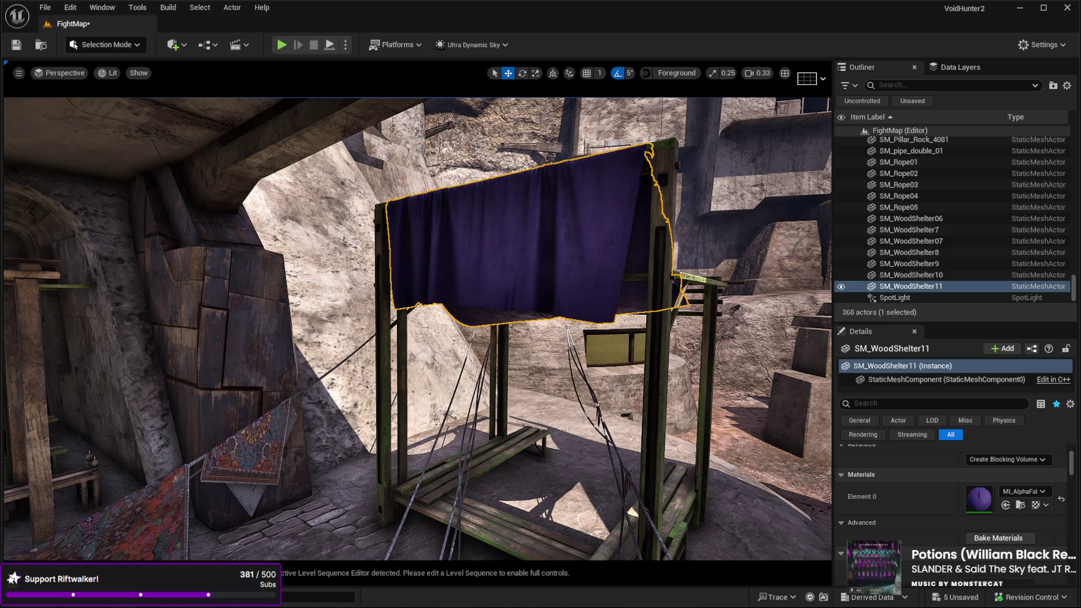
left_click_drag(602, 524, 519, 490)
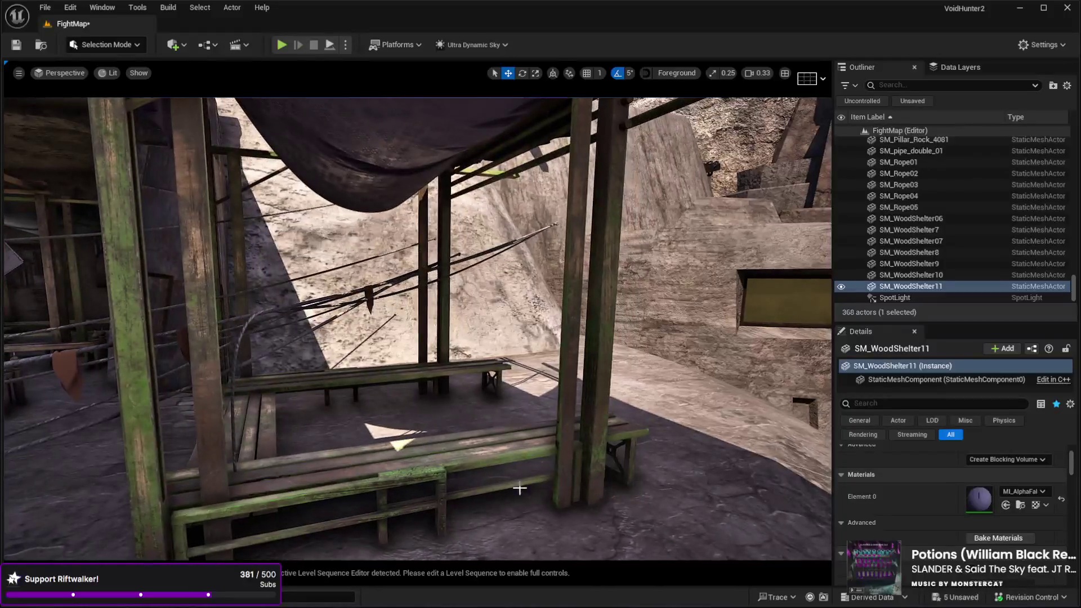
left_click(518, 489)
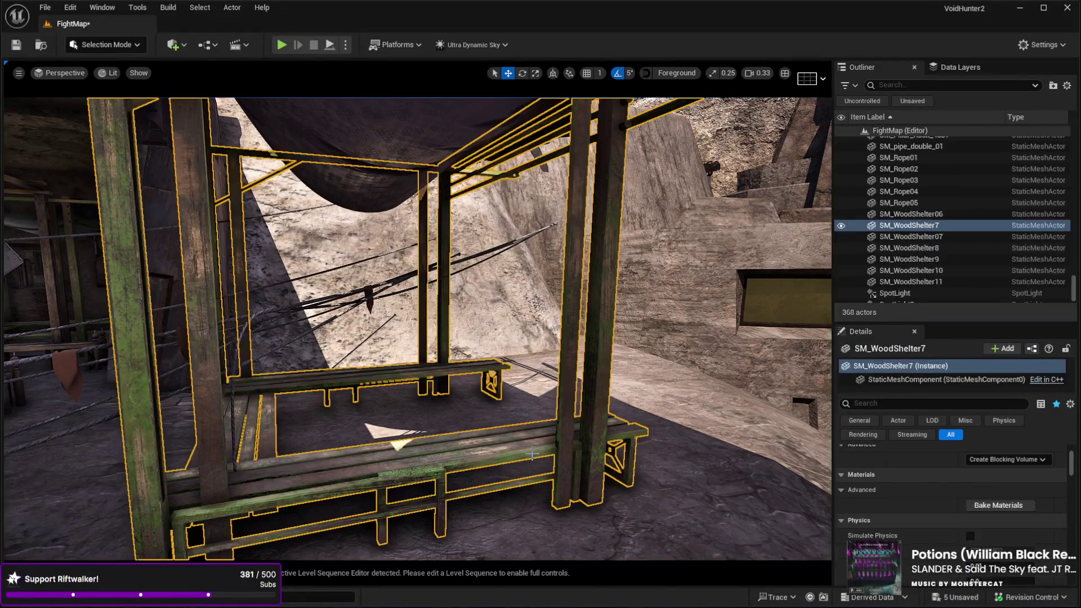
left_click(539, 461)
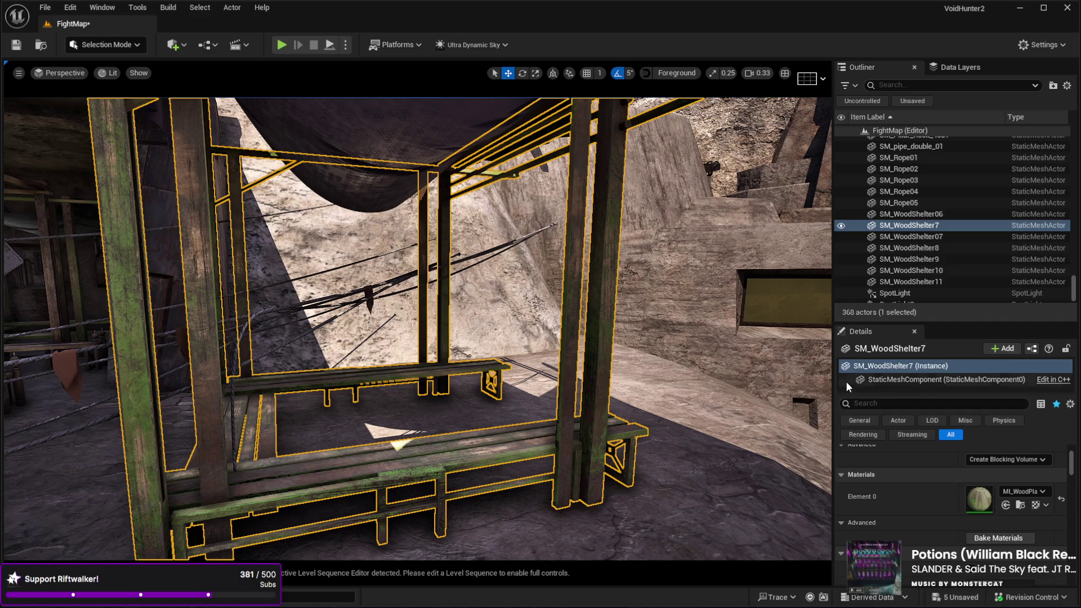
left_click(844, 424)
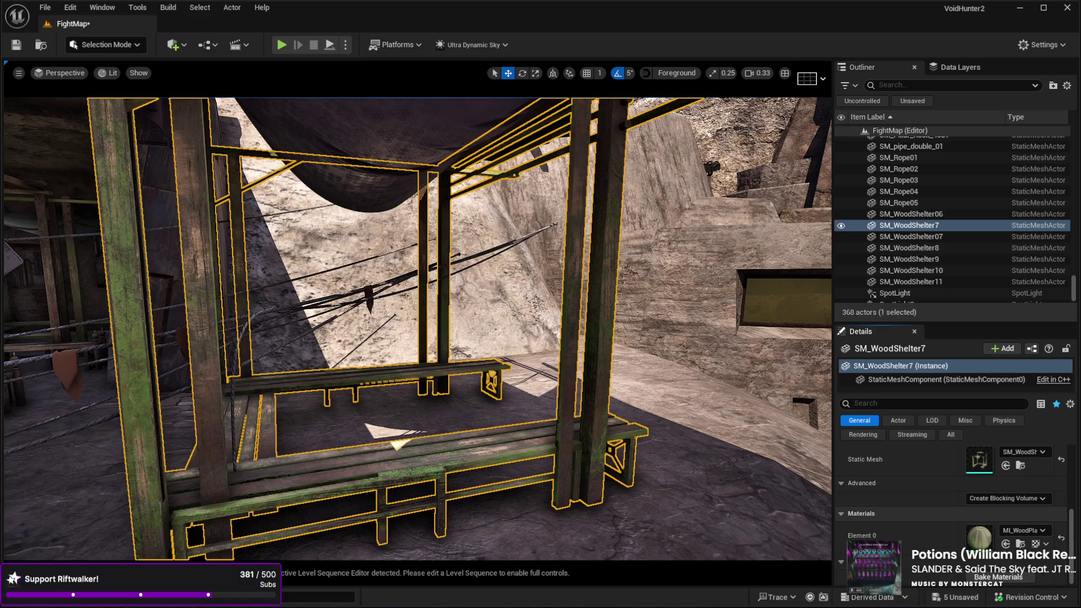
left_click_drag(436, 330, 436, 330)
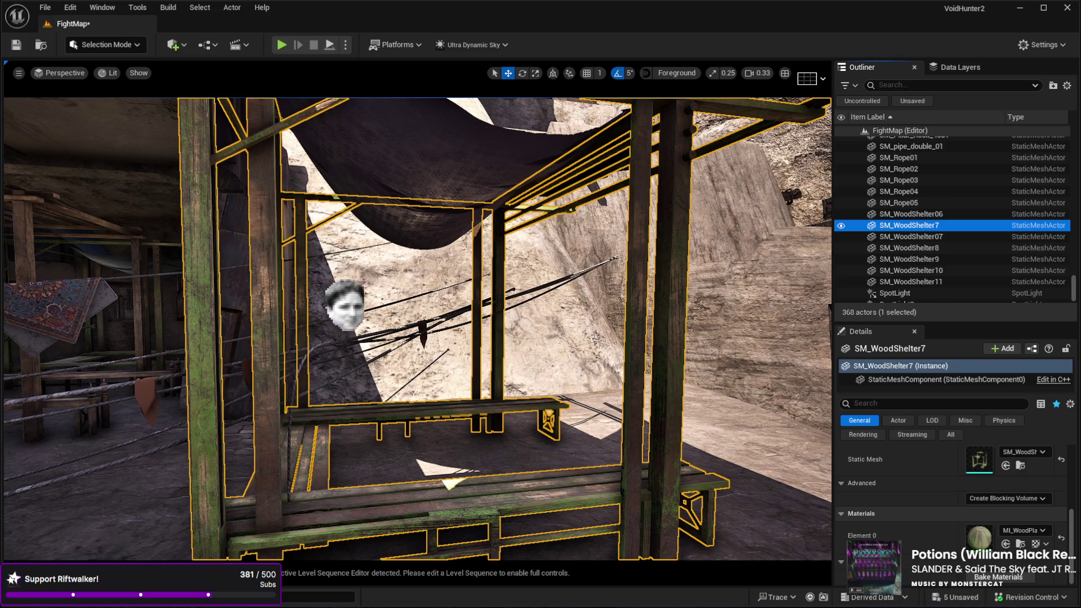
left_click_drag(507, 338, 462, 329)
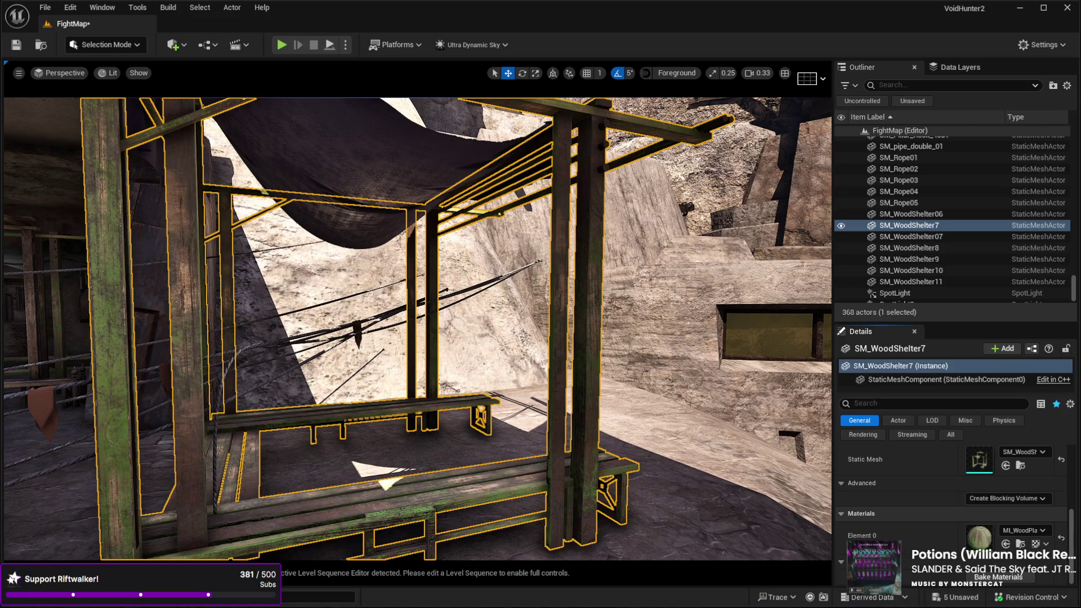
left_click_drag(507, 463, 495, 417)
left_click_drag(418, 428, 418, 419)
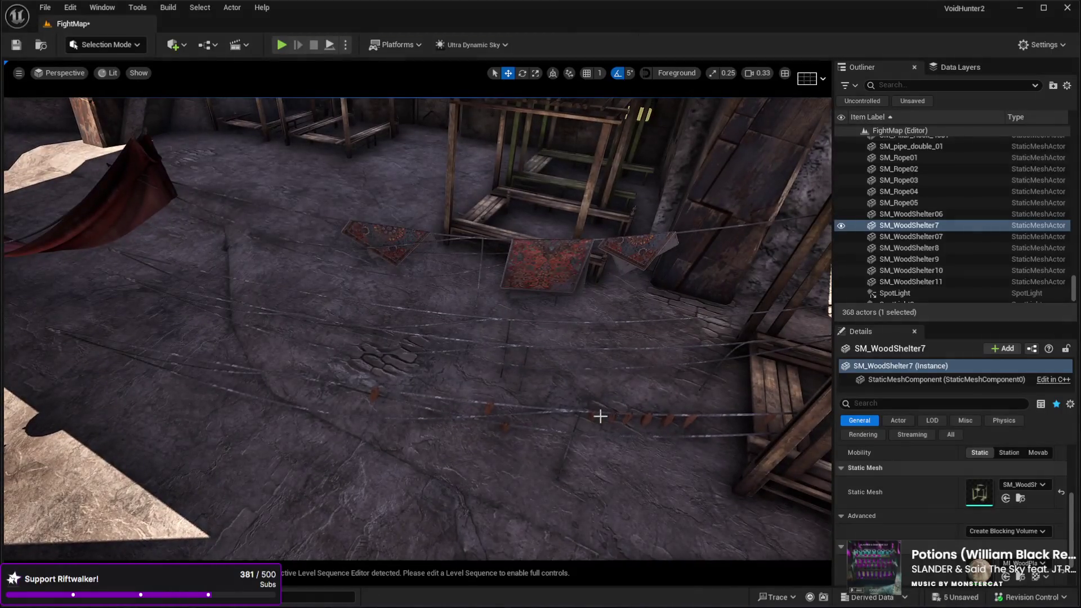
left_click(600, 416)
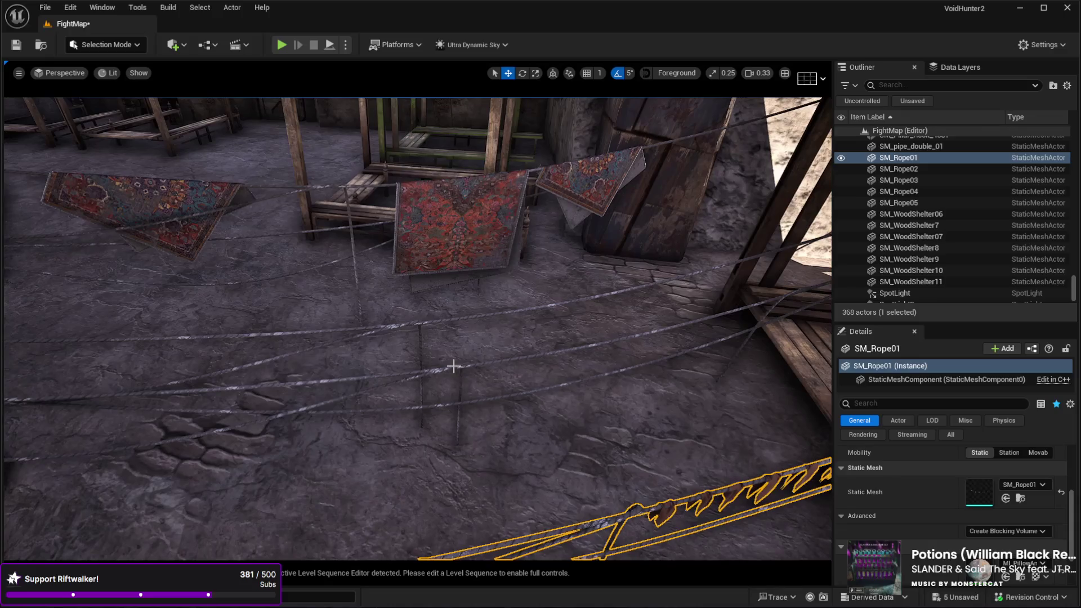
Step: Select ropes SM_Rope01–05 together and drag them up to the green cloth shelter
left_click(453, 366, "ctrl")
left_click(413, 330, "ctrl")
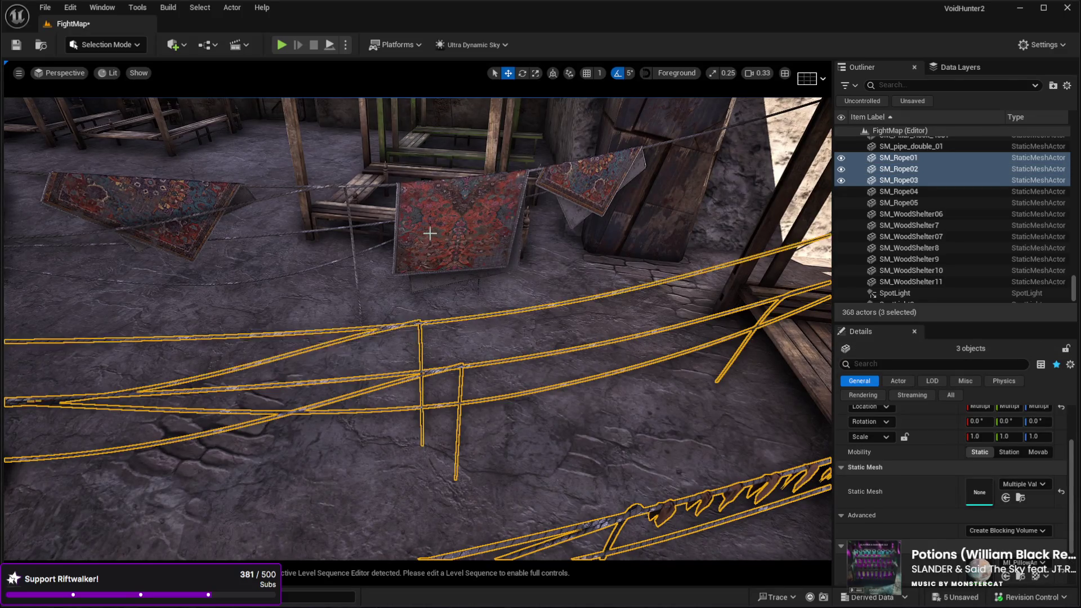
left_click(431, 261, "ctrl")
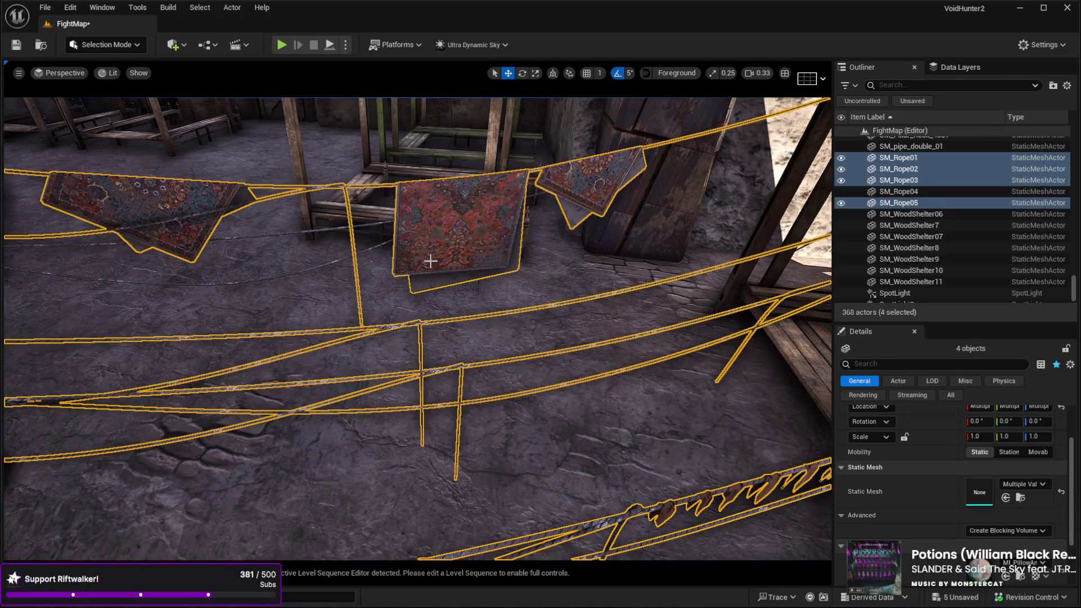
left_click(319, 229, "ctrl")
left_click(317, 231, "ctrl")
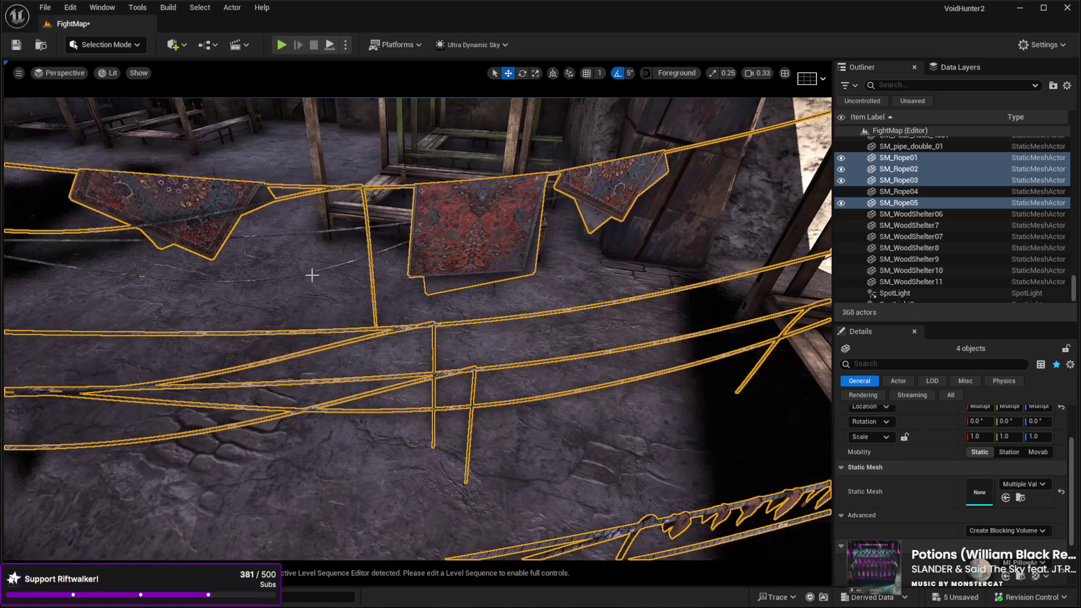
left_click(291, 234, "ctrl")
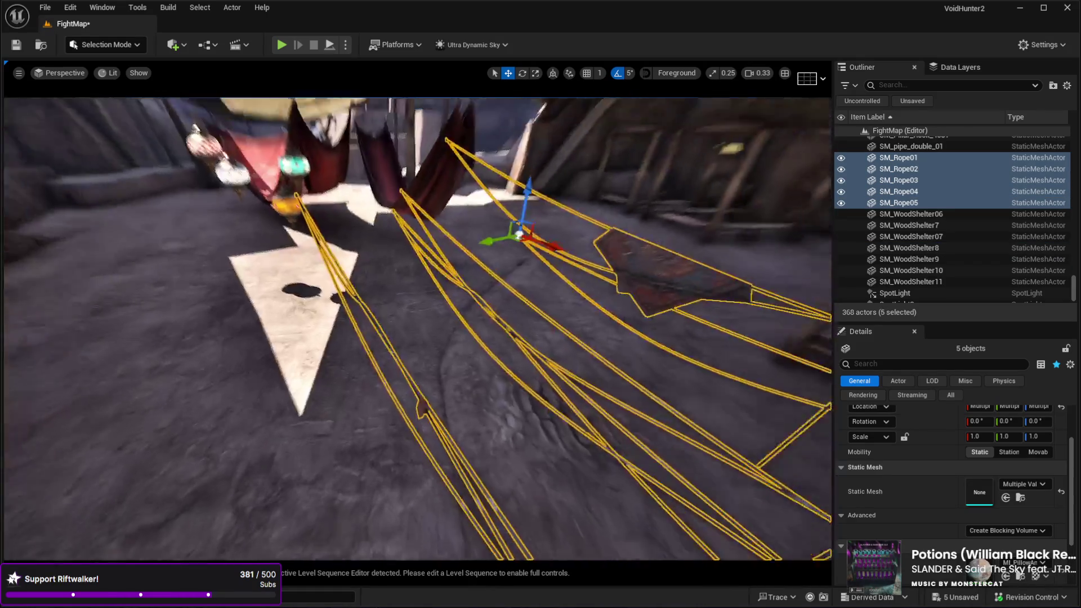
key("f")
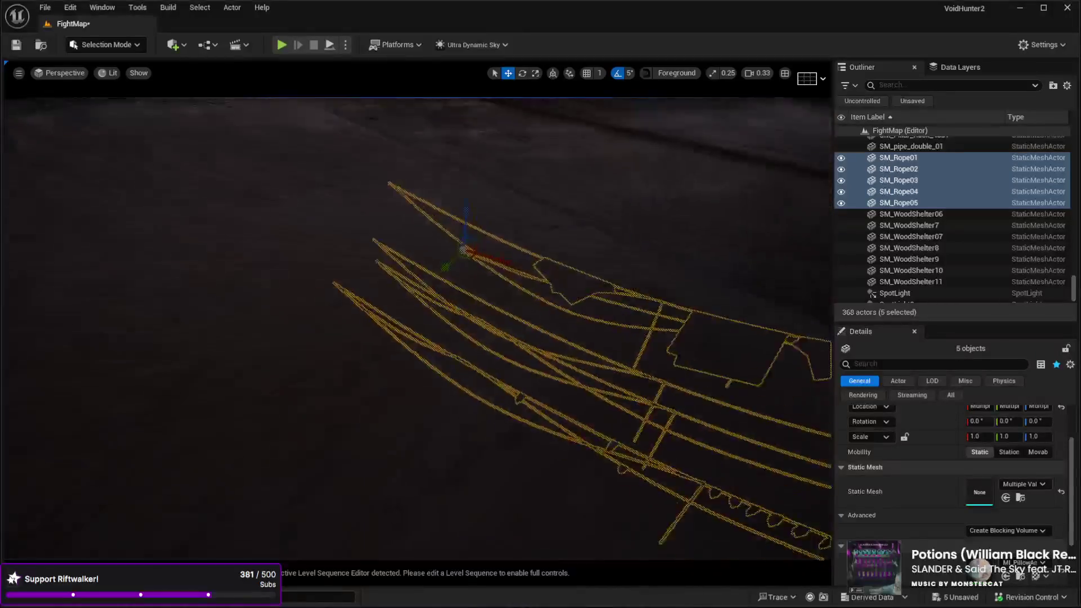
key("w")
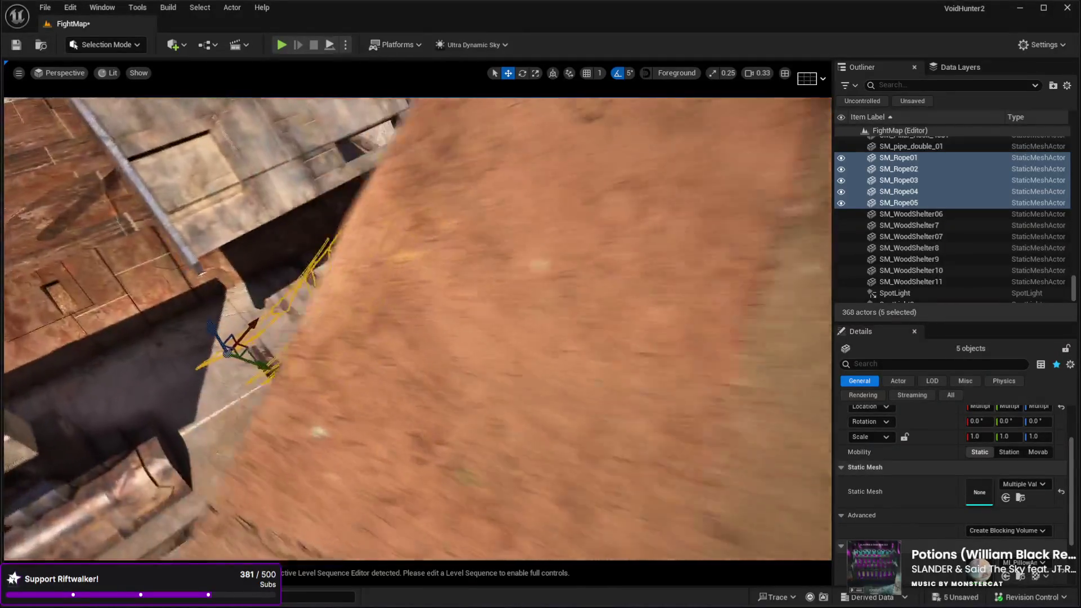
key("s")
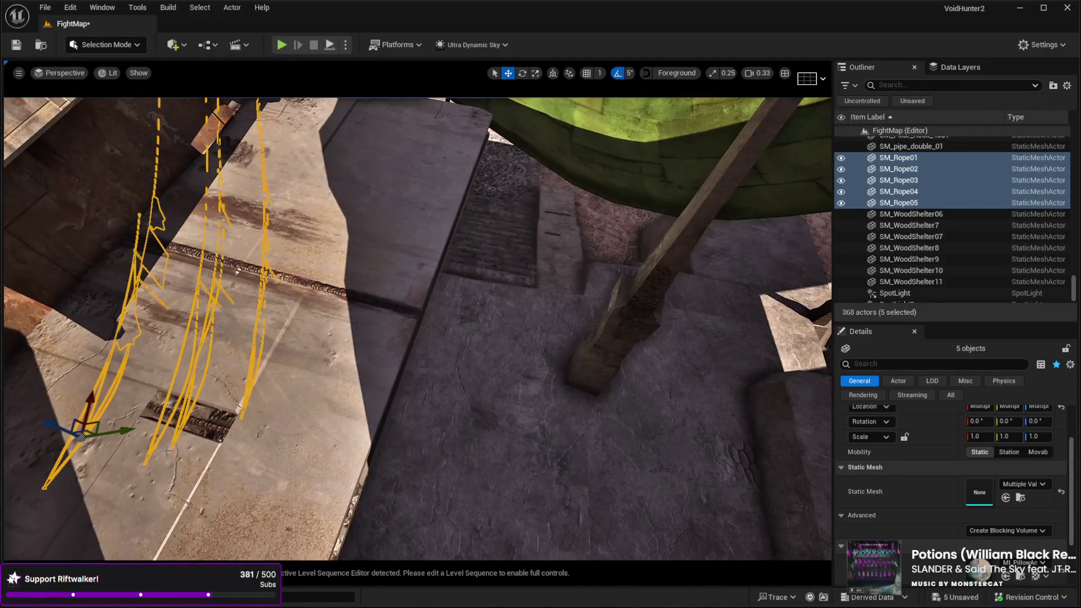
left_click_drag(80, 431, 534, 254)
Step: Fly past the wooden shelters into the dim bunk room and select the bunk
mouse_move(606, 162)
left_mouse_down()
mouse_move(507, 236)
mouse_move(574, 192)
left_mouse_up()
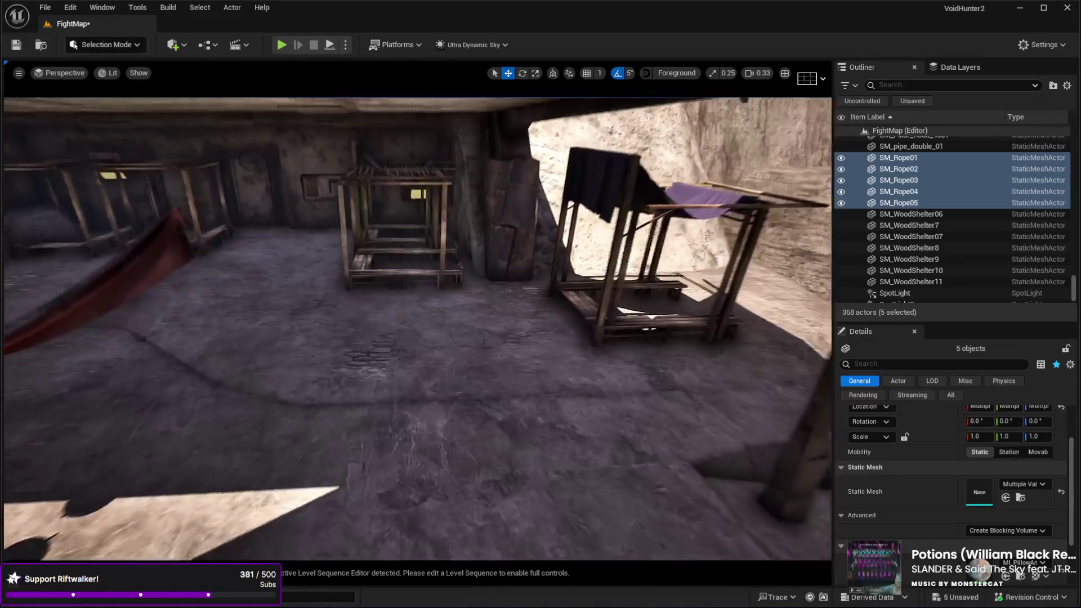
key("w")
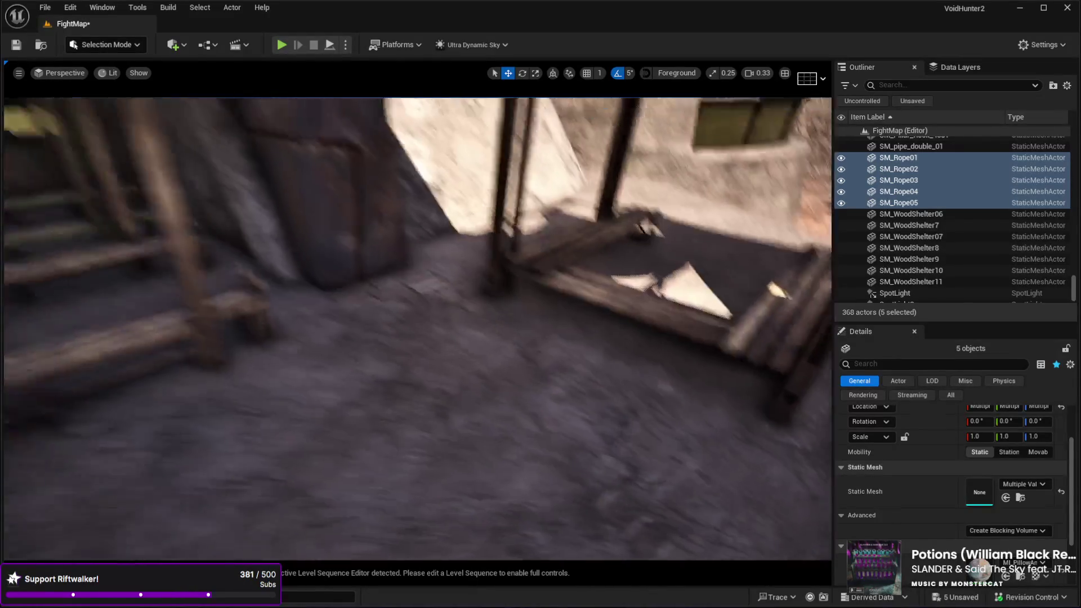
key("s")
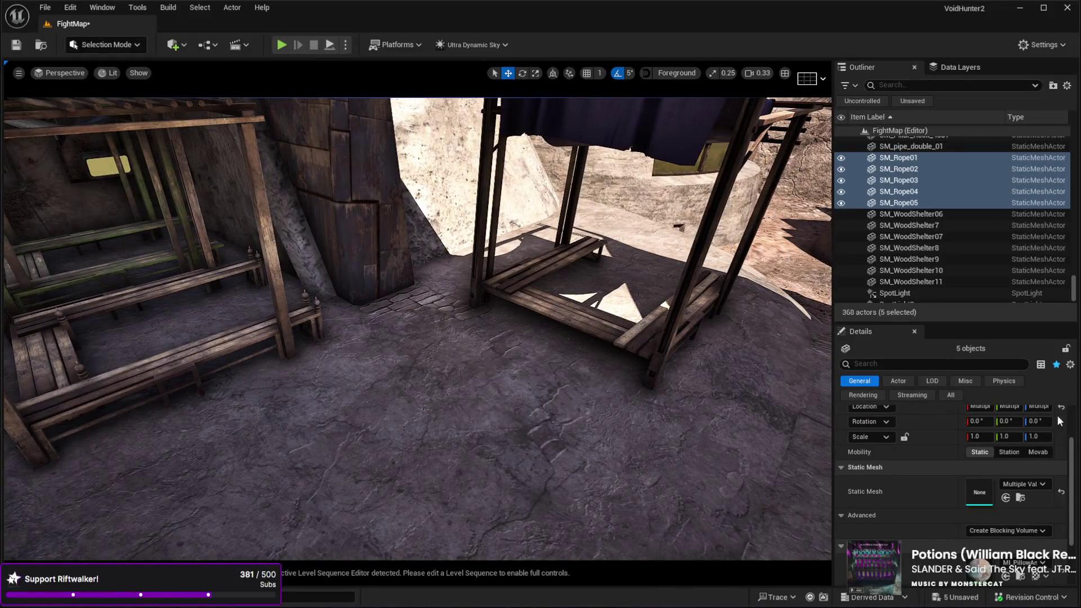
left_click(671, 330)
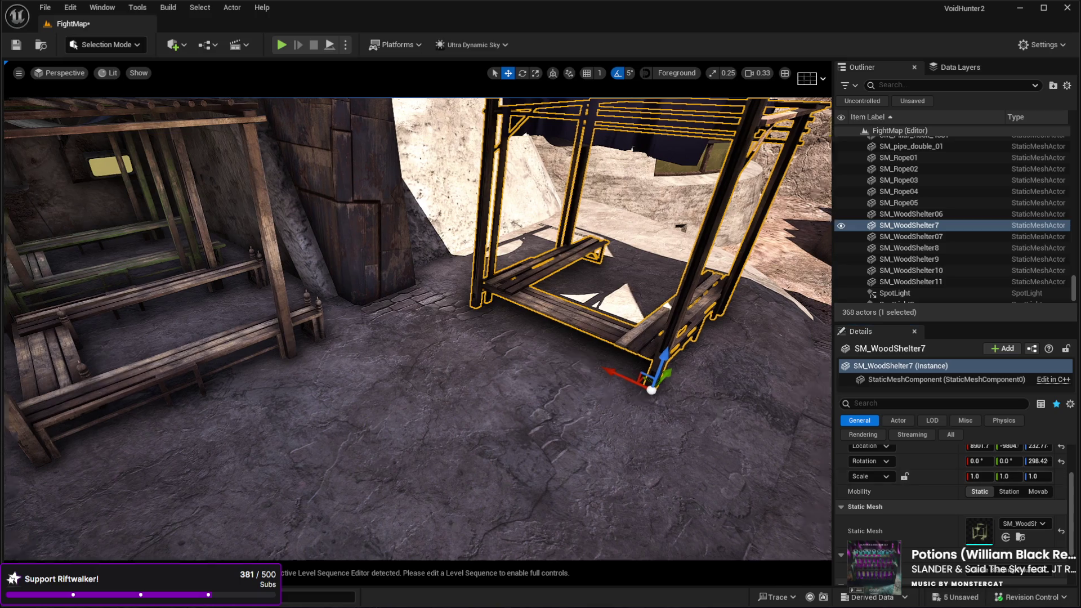
key("w")
key("w")
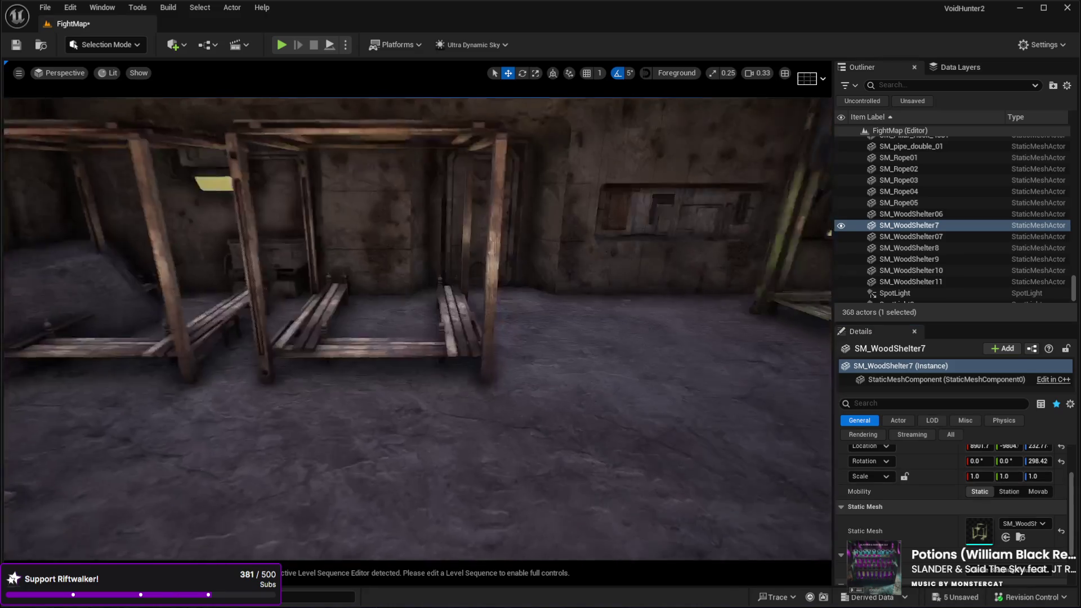
left_click(464, 339)
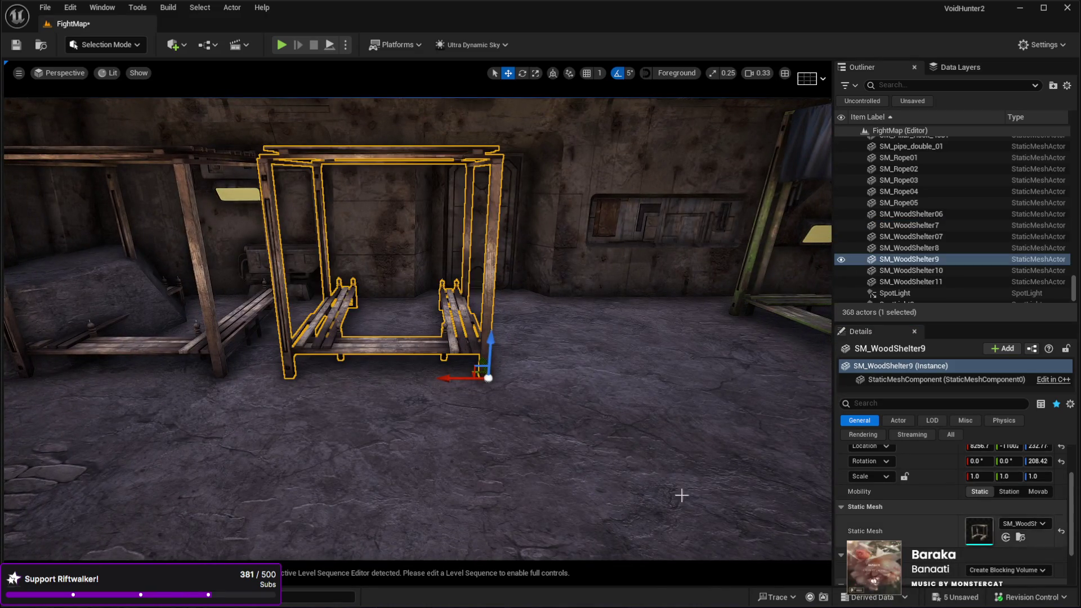
Step: Delete the bunk and paste SM_WoodShelter05 where it stood
scroll(939, 468, "up", 2)
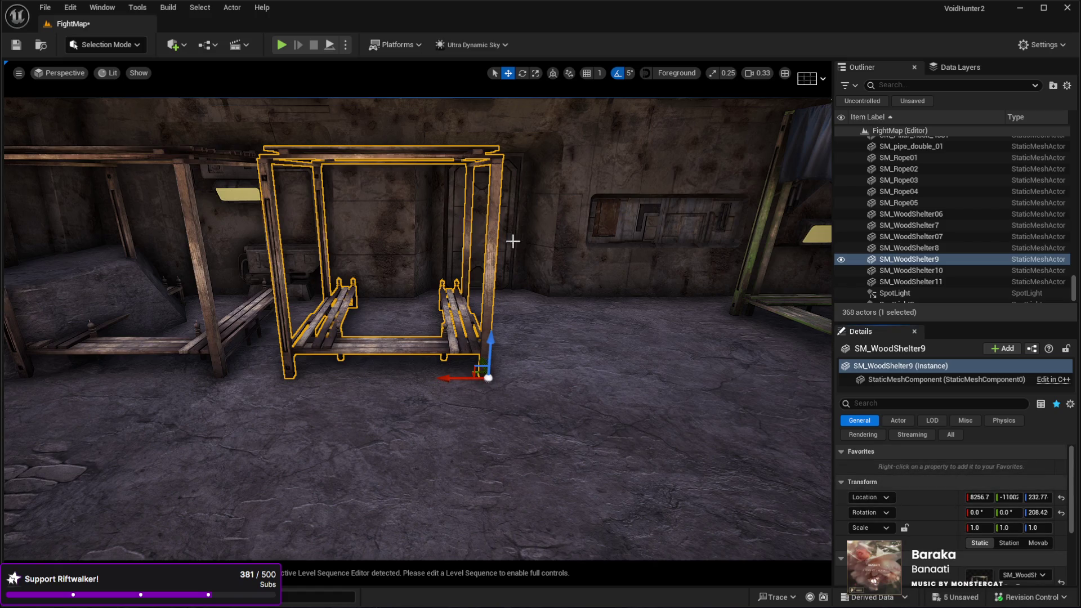
key("Delete")
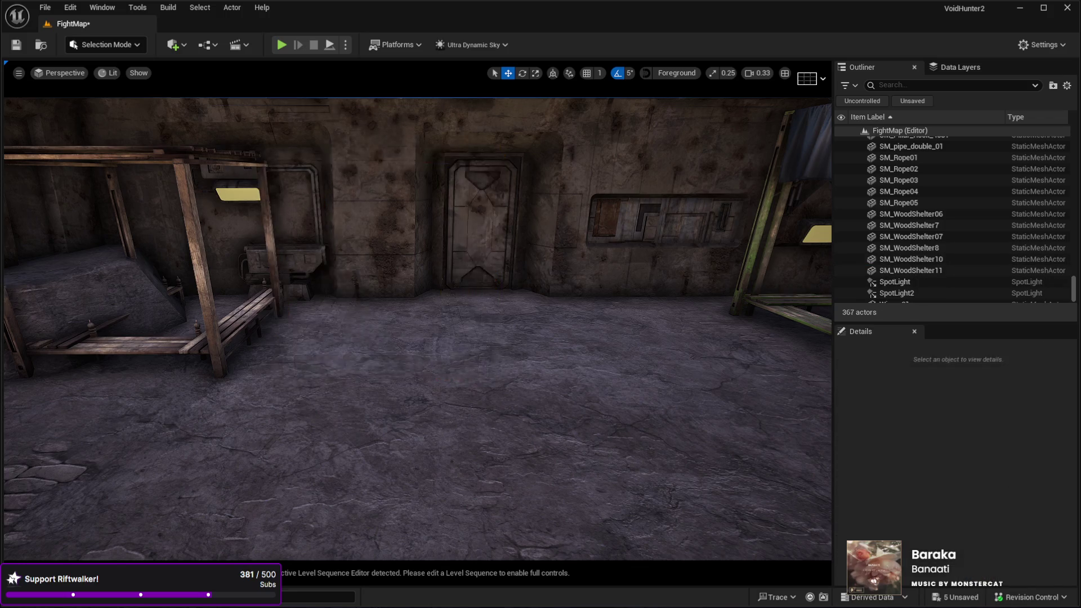
key("ctrl+v")
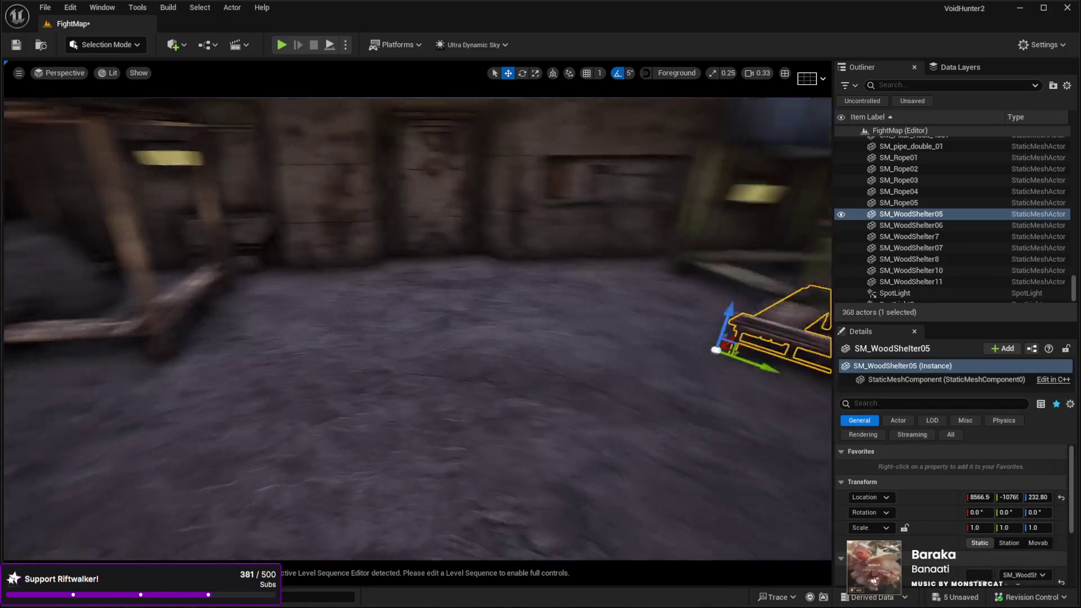
mouse_move(575, 324)
left_mouse_down()
mouse_move(374, 359)
mouse_move(394, 338)
mouse_move(338, 337)
left_mouse_up()
mouse_move(417, 338)
left_mouse_down()
mouse_move(567, 465)
mouse_move(580, 490)
mouse_move(552, 495)
mouse_move(541, 484)
left_mouse_up()
Step: Mirror the bench frame to Scale X -1, turn it to 211.57° and slide it left
key("e")
left_click_drag(540, 484, 535, 455)
key("ctrl+z")
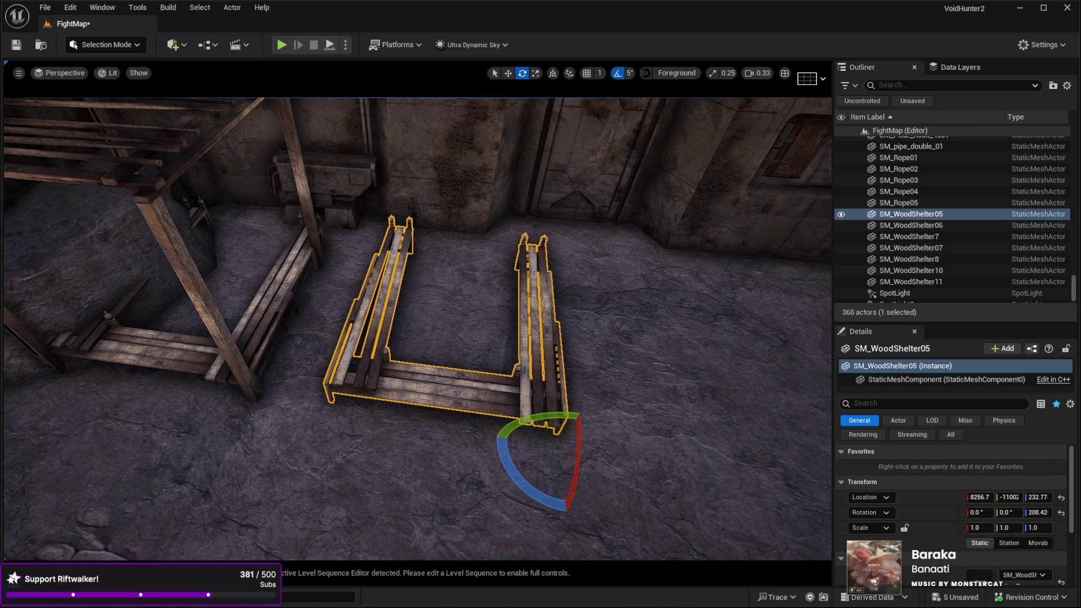
key("ctrl+z")
mouse_move(572, 526)
left_mouse_down()
mouse_move(487, 482)
mouse_move(493, 435)
left_mouse_up()
mouse_move(480, 492)
left_mouse_down()
mouse_move(439, 479)
mouse_move(439, 411)
mouse_move(330, 512)
left_mouse_up()
key("w")
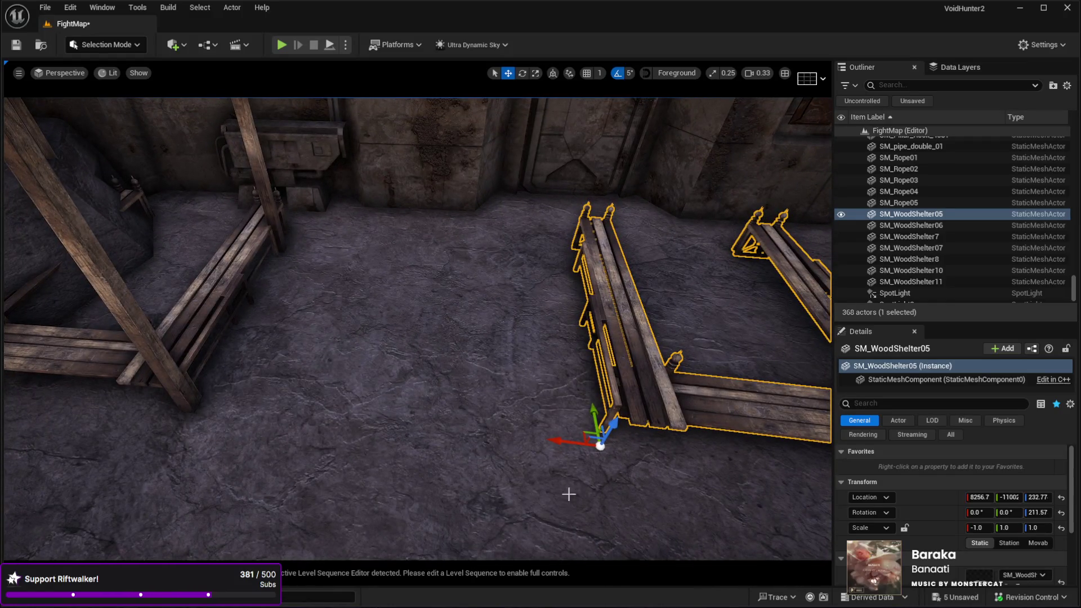
left_click_drag(565, 444, 204, 458)
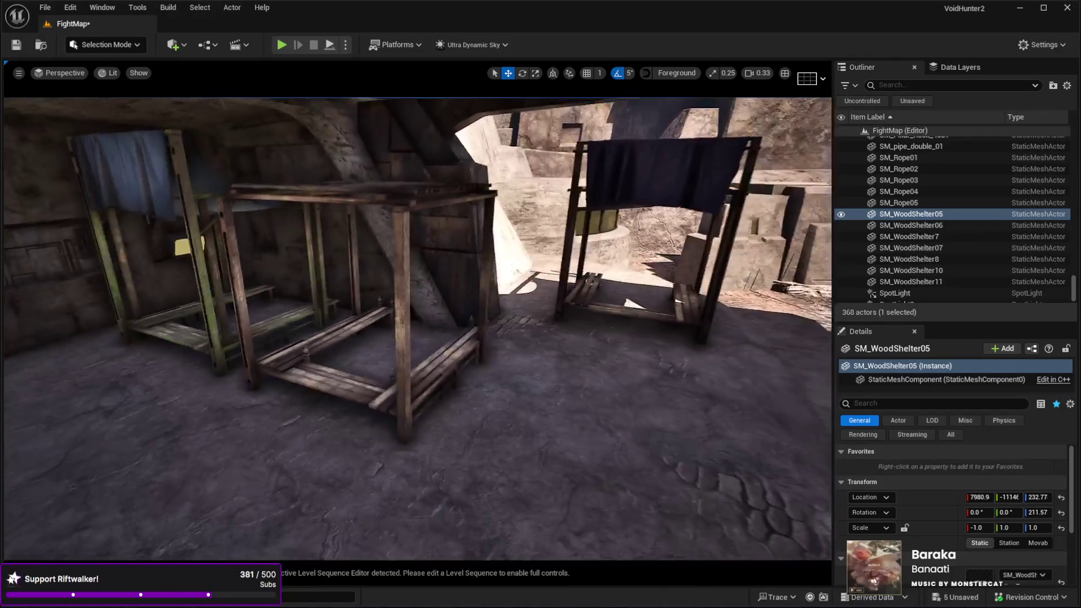
Step: Push the nearby wooden shelter frame farther back and nudge it slightly along X
left_click(440, 452)
key("e")
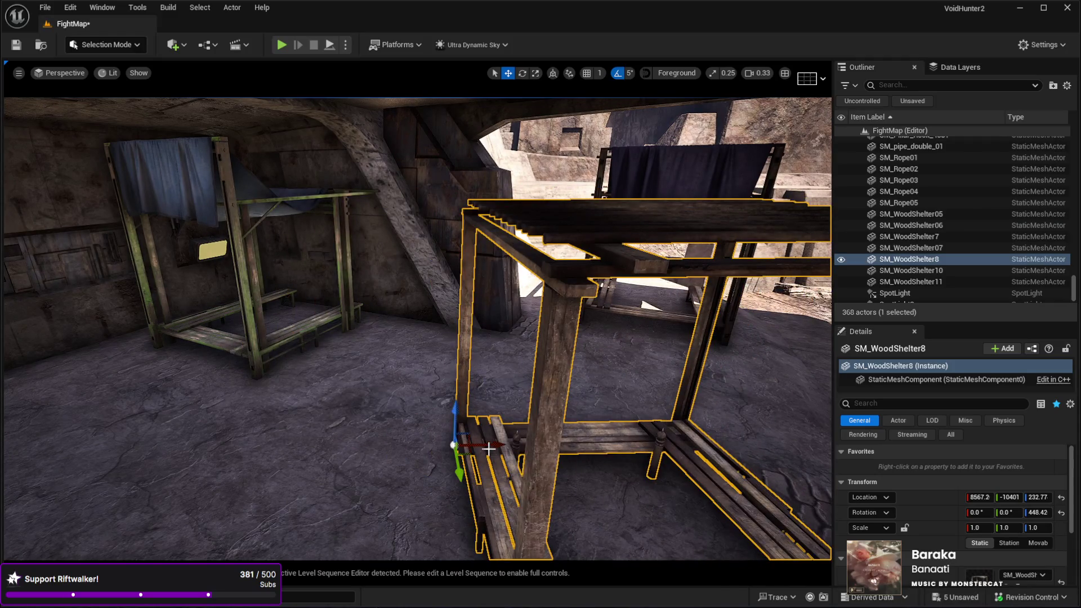
mouse_move(467, 456)
left_mouse_down()
mouse_move(395, 366)
mouse_move(413, 361)
left_mouse_up()
mouse_move(495, 426)
left_mouse_down()
mouse_move(563, 427)
mouse_move(408, 439)
left_mouse_up()
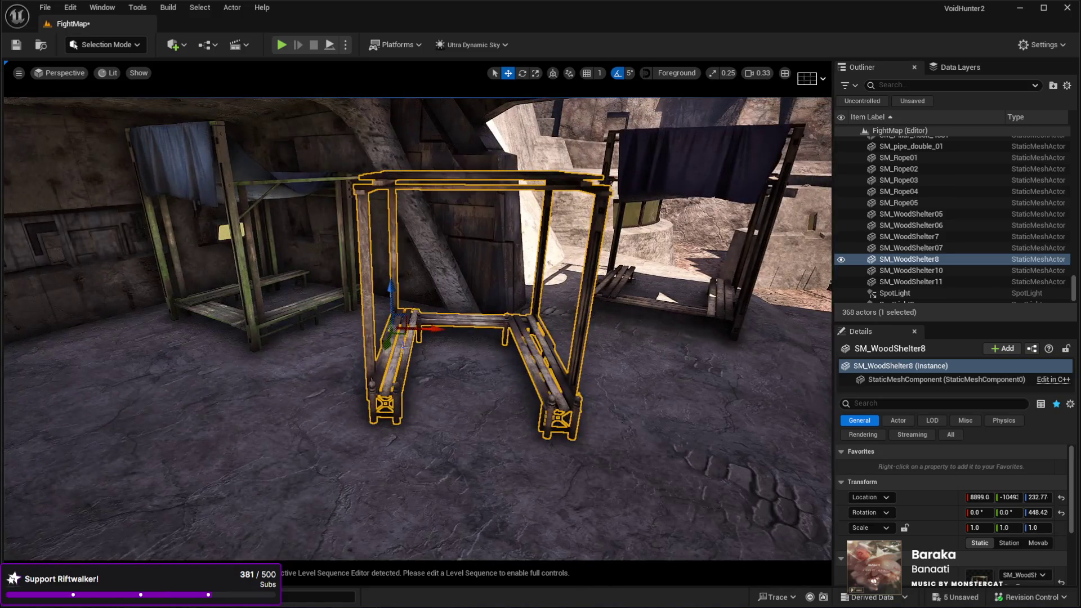
mouse_move(401, 336)
left_mouse_down()
mouse_move(413, 333)
mouse_move(376, 310)
left_mouse_up()
key("w")
mouse_move(369, 363)
left_mouse_down()
mouse_move(344, 361)
mouse_move(332, 344)
left_mouse_up()
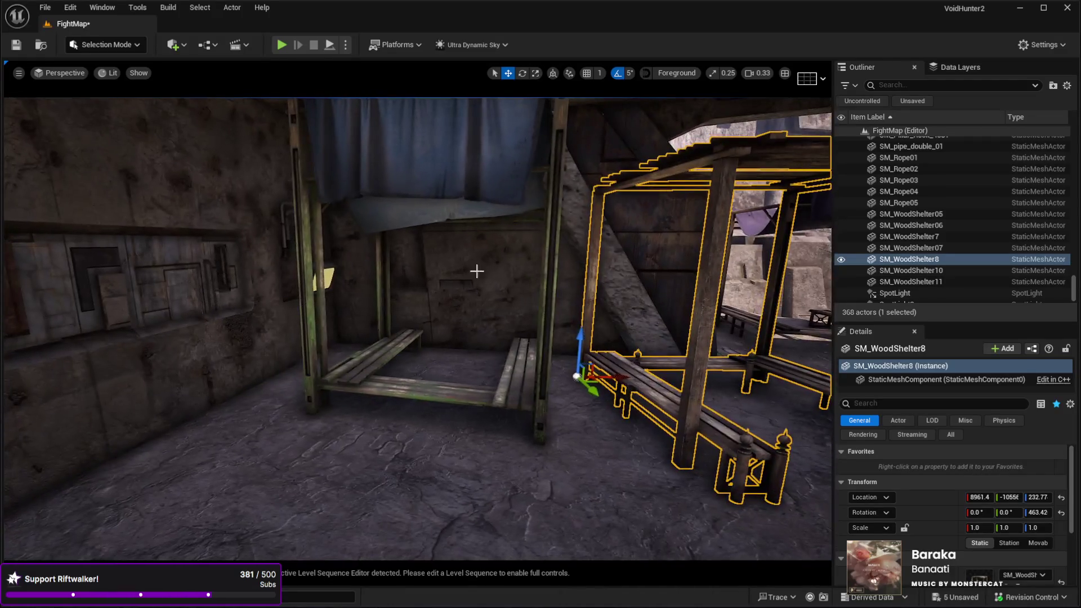
Step: Select the blue-curtained bunk, fly into the next area and select the floor mesh
left_click(461, 193)
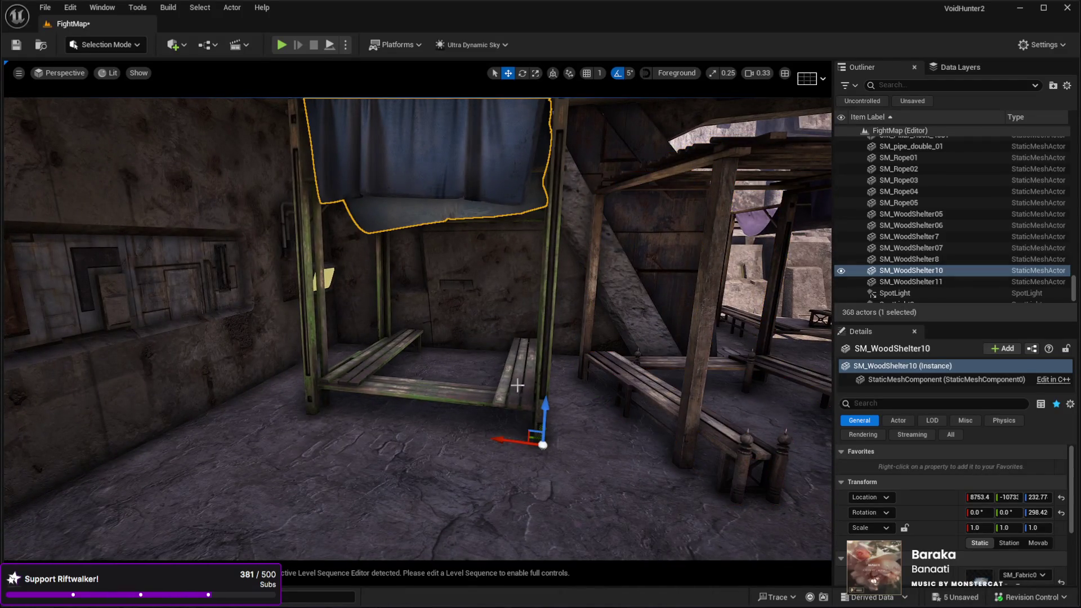
left_click(462, 194, "ctrl")
left_click_drag(461, 193, 459, 180)
mouse_move(524, 386)
left_mouse_down()
mouse_move(507, 361)
mouse_move(456, 355)
left_mouse_up()
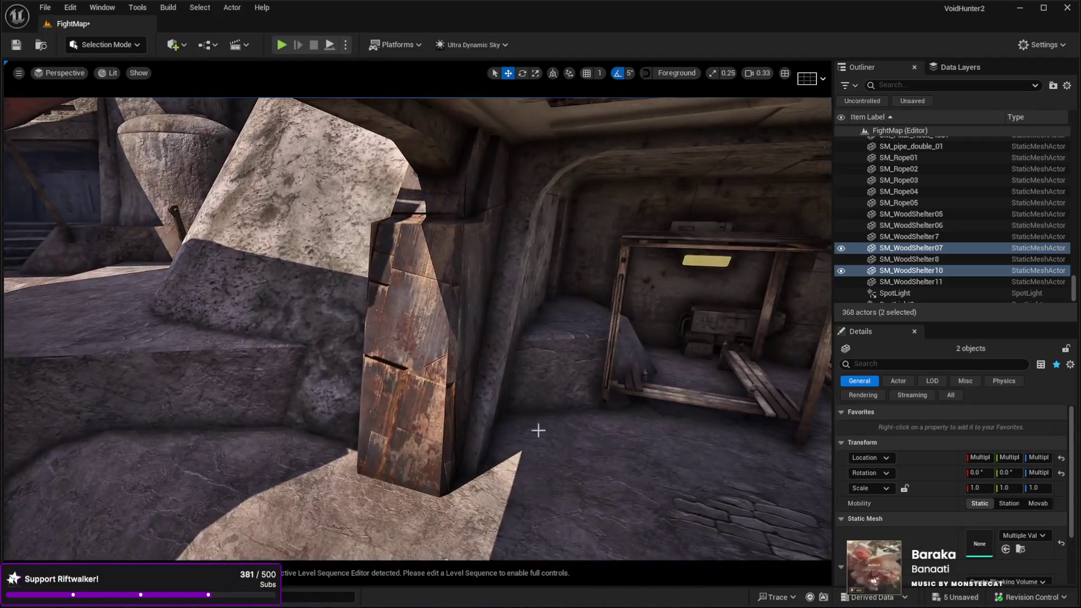
left_click(546, 394)
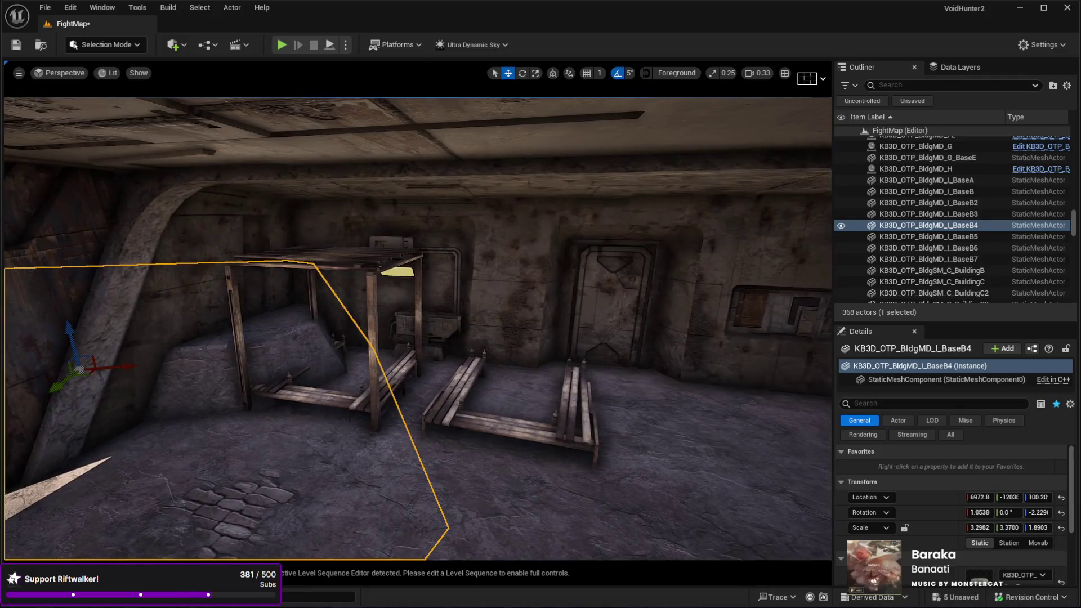
Step: Slide the floor bench frame right and pull the other bed frame toward the camera
left_click(482, 439)
left_click_drag(384, 433, 556, 459)
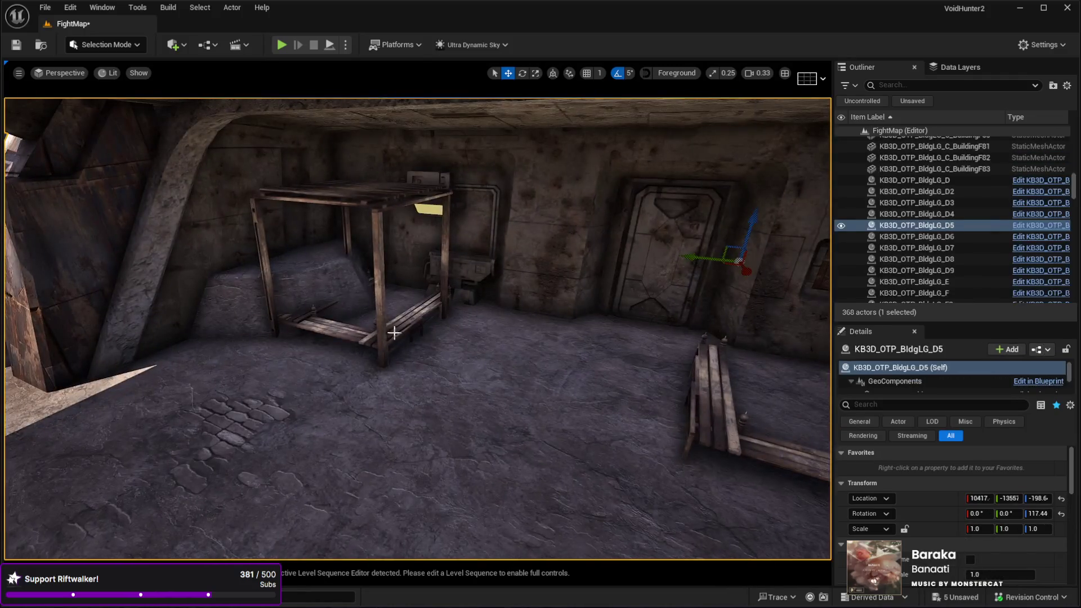
left_click(371, 332)
mouse_move(348, 363)
left_mouse_down()
mouse_move(423, 434)
mouse_move(490, 417)
mouse_move(483, 394)
mouse_move(298, 401)
mouse_move(290, 352)
left_mouse_up()
key("e")
key("w")
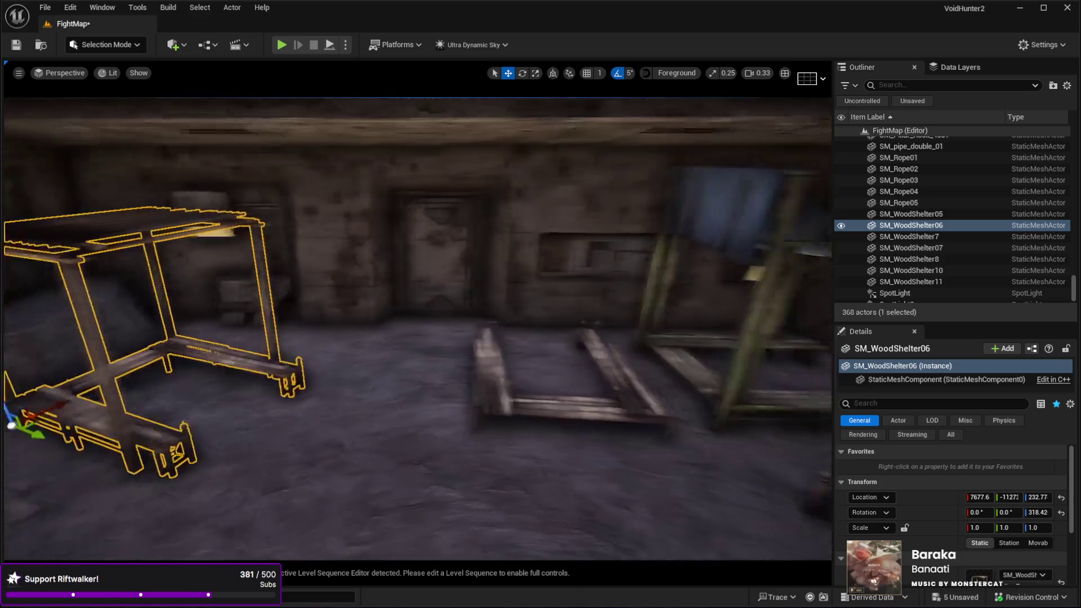
Step: Move the centre bench frame left and nudge the other shelter frame slightly right
left_click(450, 422)
left_click_drag(408, 432, 338, 432)
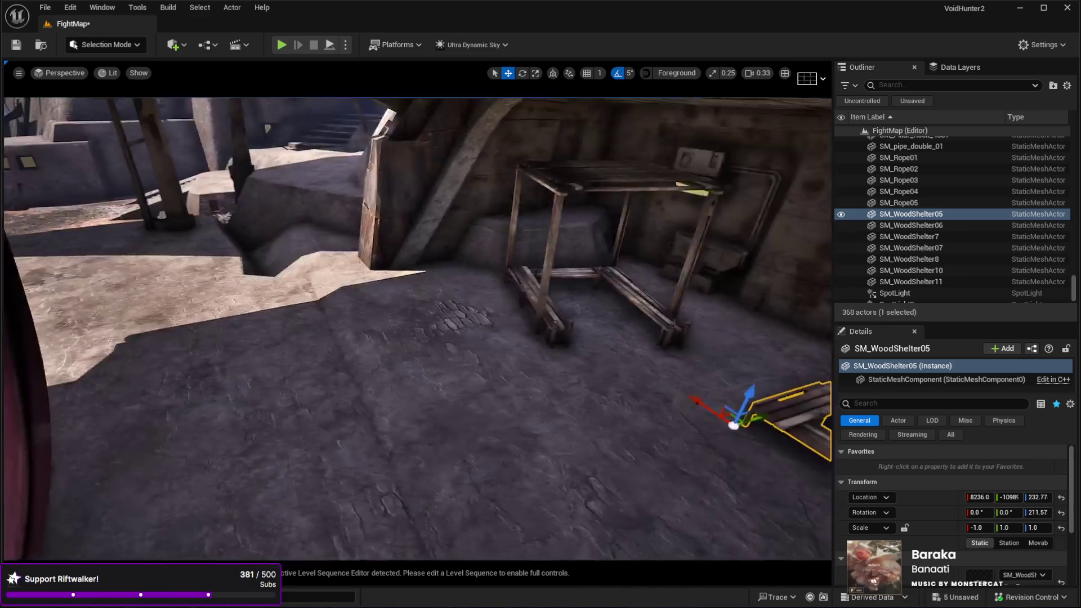
key("e")
left_click(360, 315)
key("w")
key("Right")
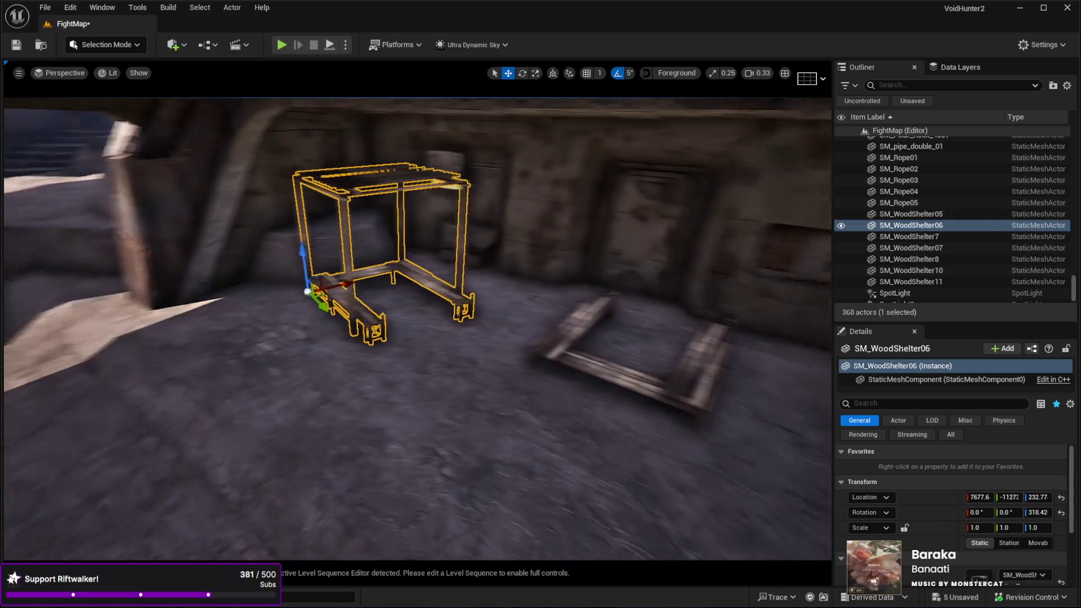
left_click_drag(367, 280, 401, 272)
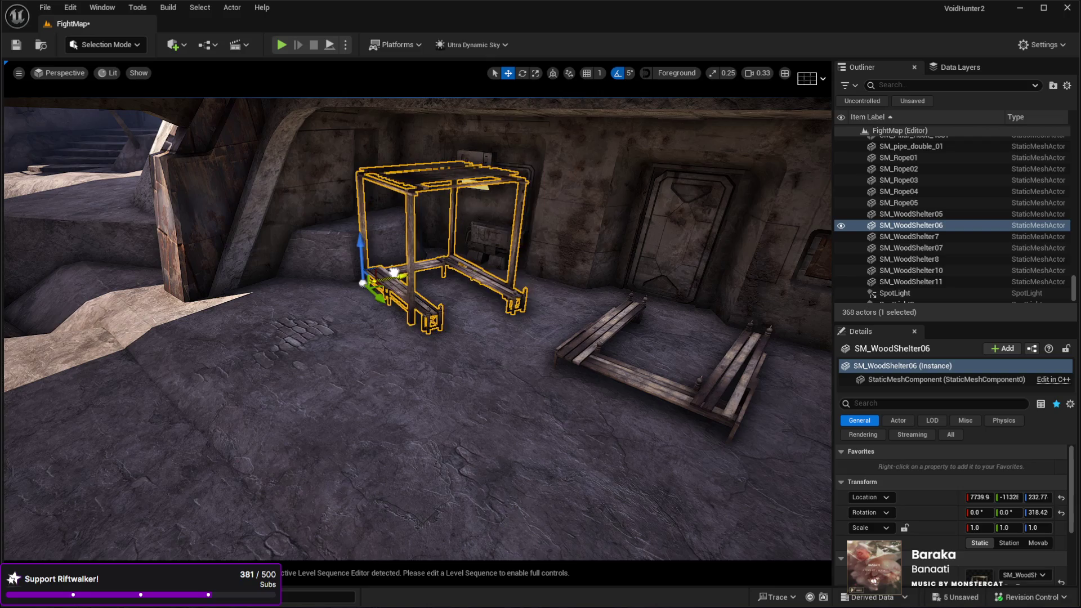
Step: Turn SM_WoodShelter05 to 121.57° and shift it to X 7785.4, Y -10763
left_click(593, 338)
key("e")
mouse_move(563, 405)
left_mouse_down()
mouse_move(464, 376)
mouse_move(479, 402)
mouse_move(515, 385)
mouse_move(281, 429)
mouse_move(221, 388)
mouse_move(206, 395)
mouse_move(218, 392)
left_mouse_up()
key("w")
key("w")
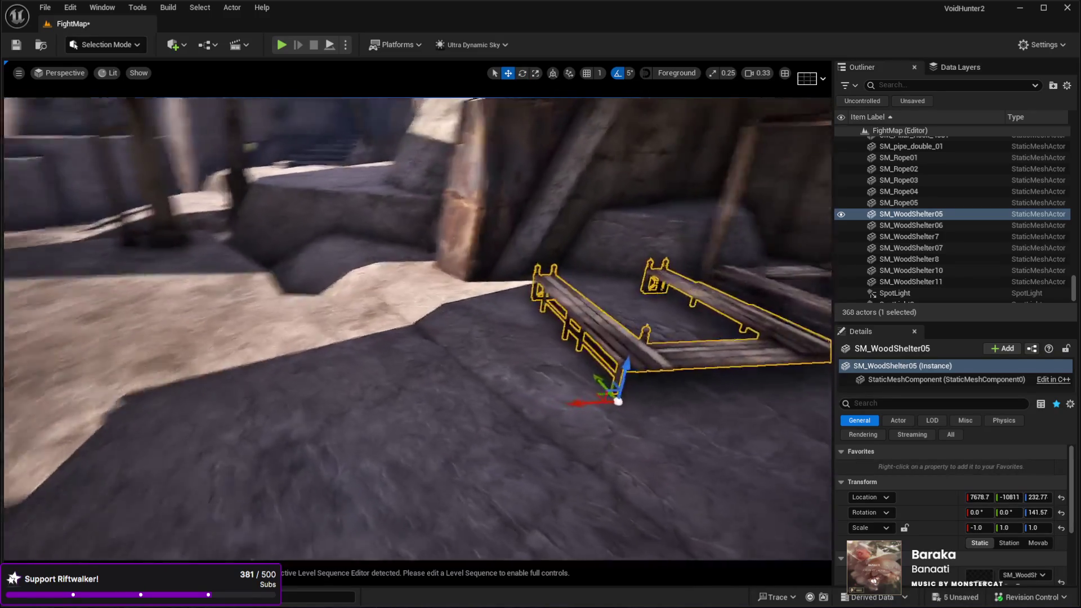
key("s")
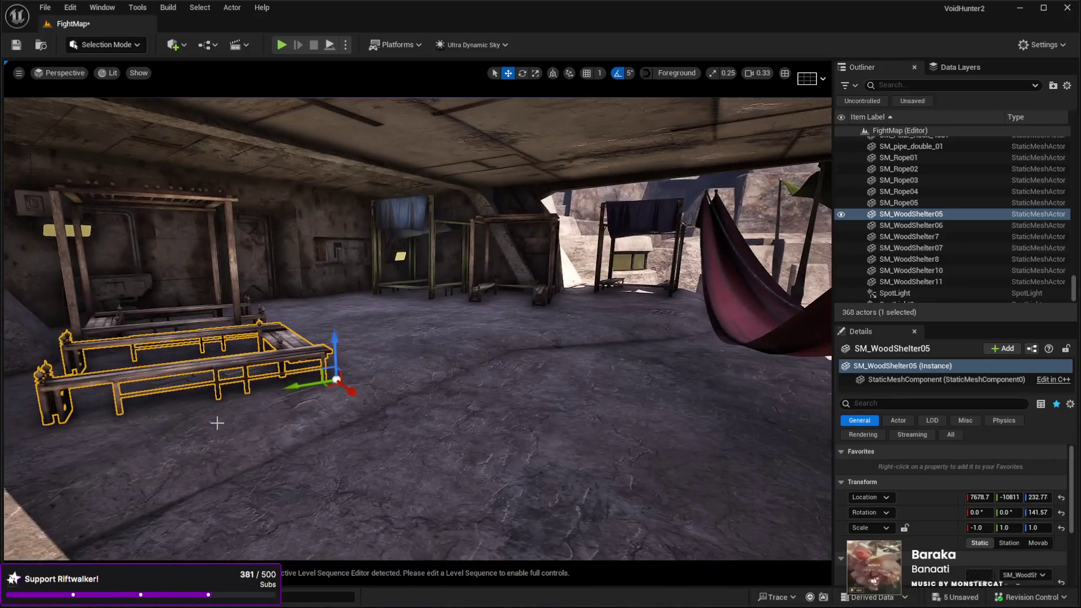
mouse_move(234, 394)
left_mouse_down()
mouse_move(270, 389)
mouse_move(338, 405)
mouse_move(238, 402)
left_mouse_up()
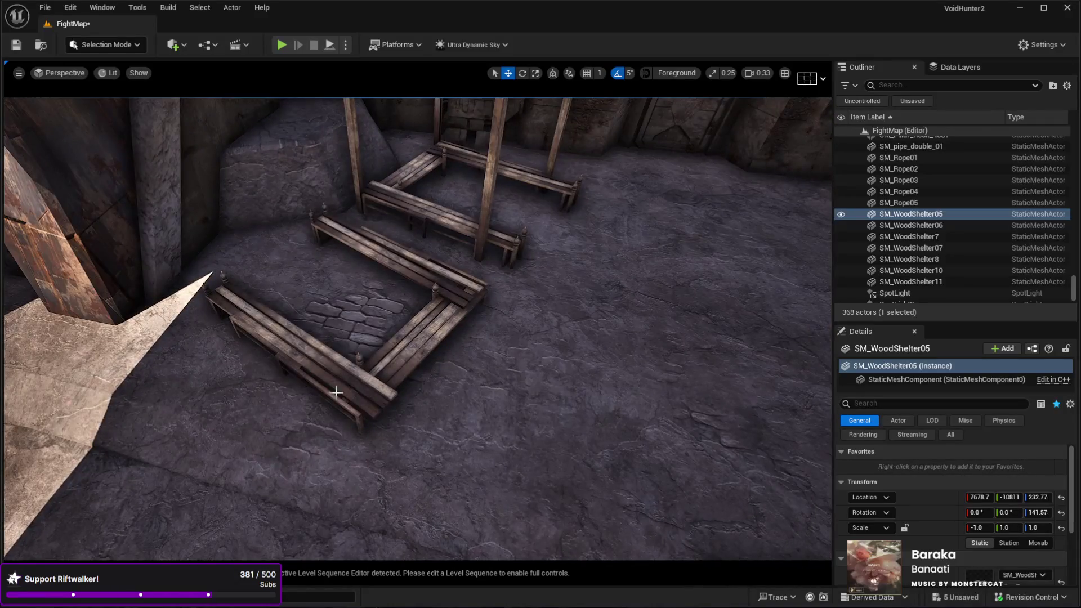
key("e")
left_click_drag(328, 506, 346, 502)
key("w")
mouse_move(357, 449)
left_mouse_down()
mouse_move(442, 458)
mouse_move(379, 459)
mouse_move(405, 462)
left_mouse_up()
scroll(442, 458, "up", 3)
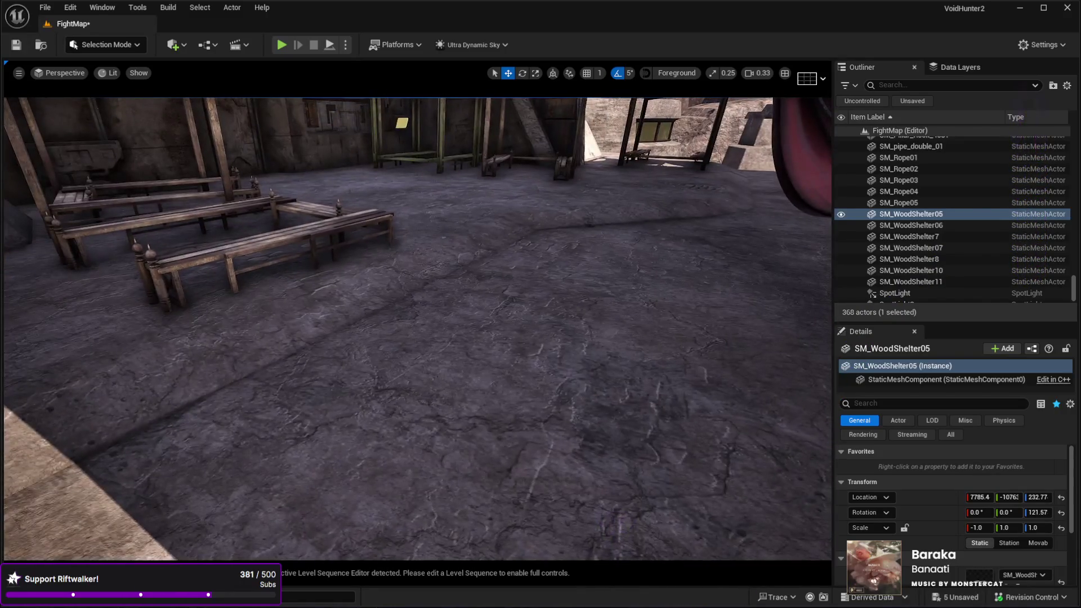
left_click(543, 495)
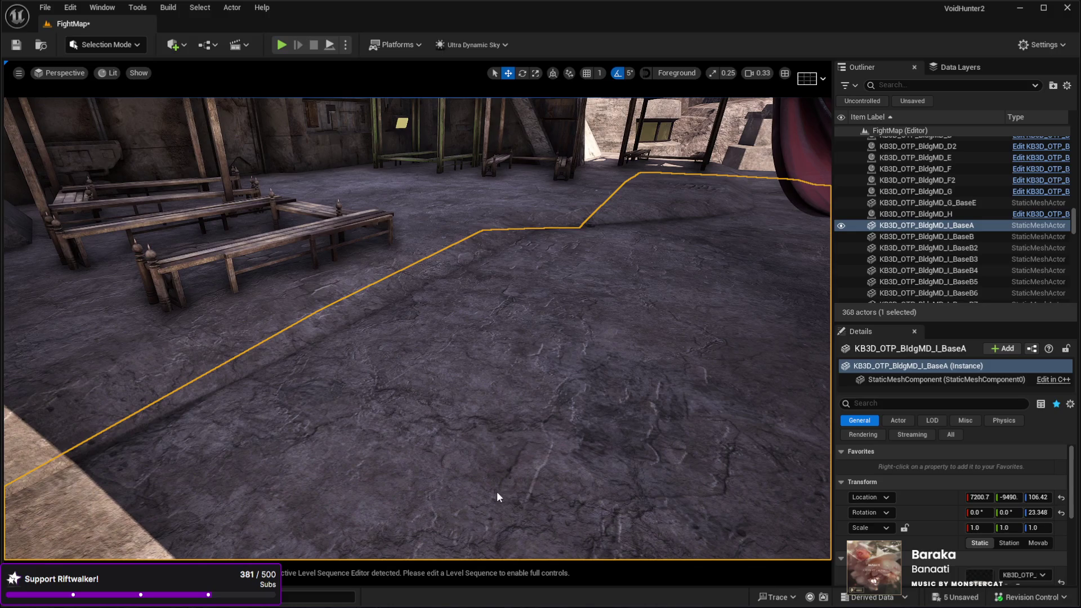
key("alt+p")
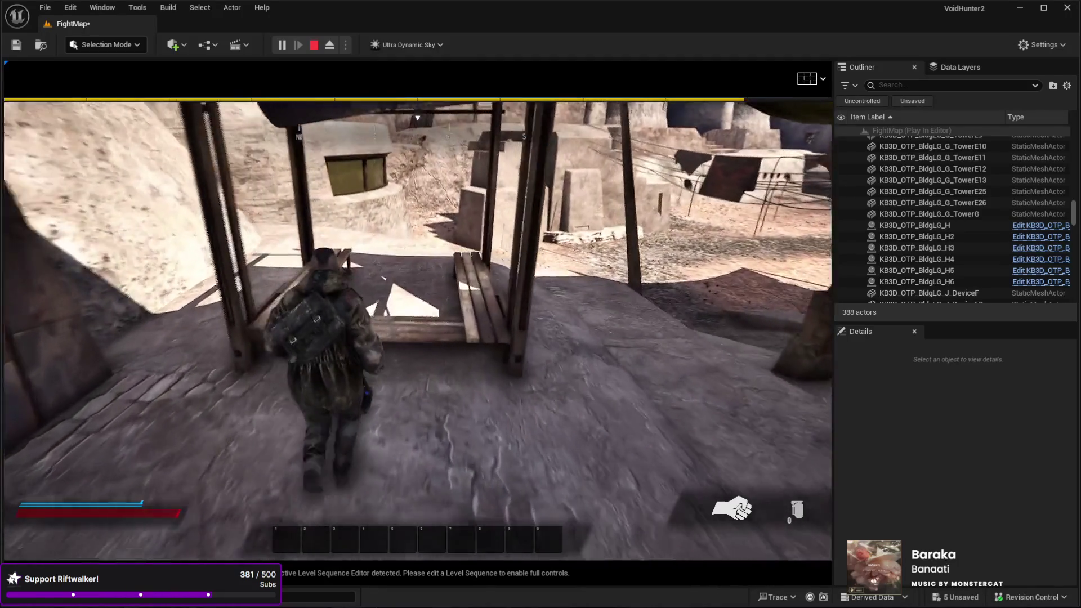
key("w")
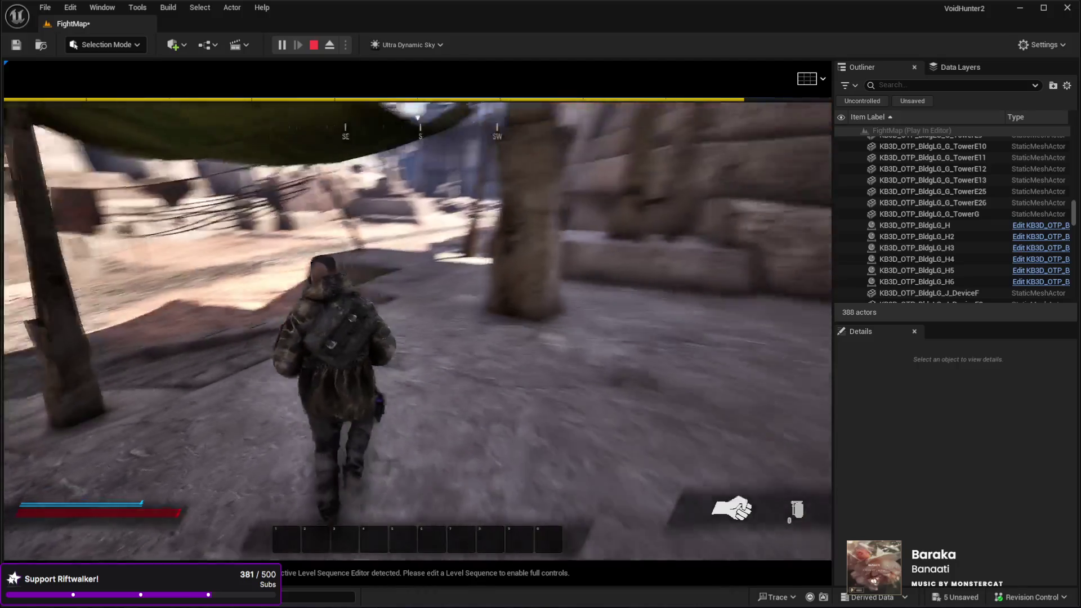
key("w")
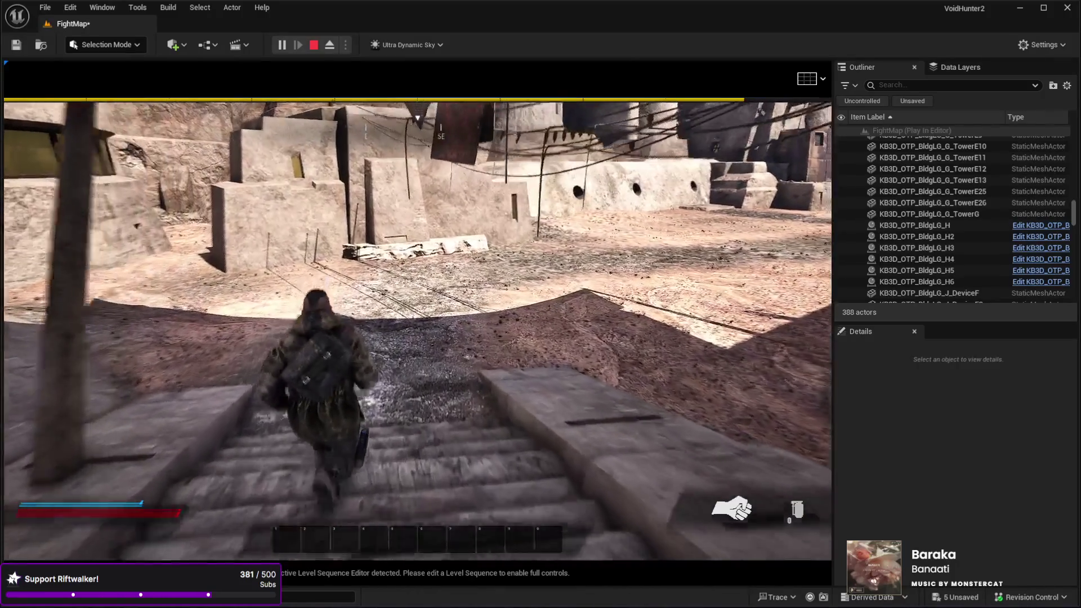
key("w")
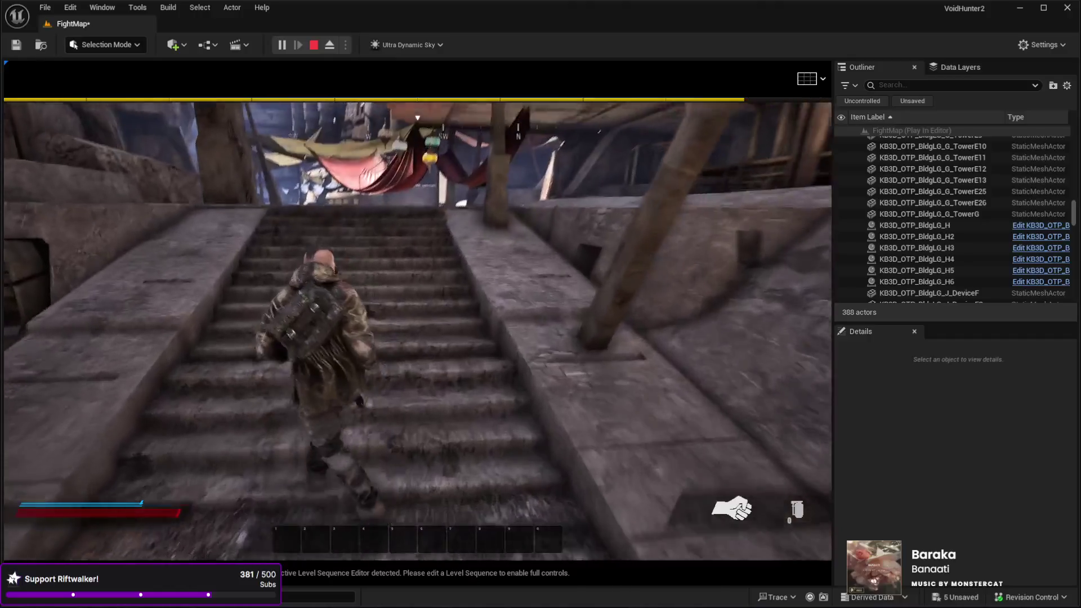
key("w")
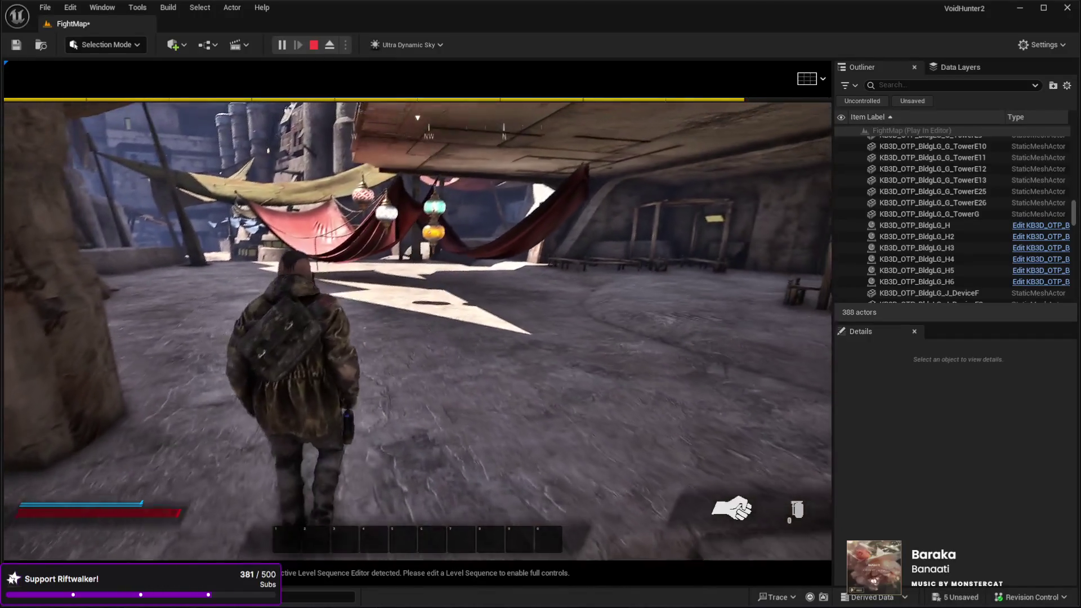
key("Escape")
mouse_move(303, 330)
left_mouse_down()
mouse_move(248, 347)
mouse_move(152, 400)
left_mouse_up()
left_click_drag(335, 340, 335, 340)
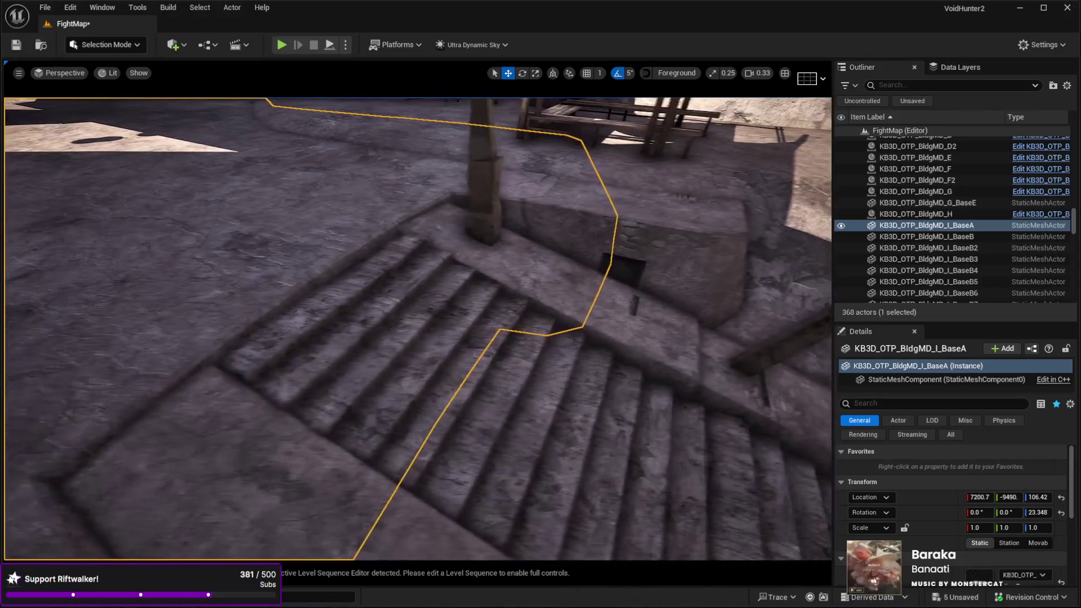
left_click(335, 340)
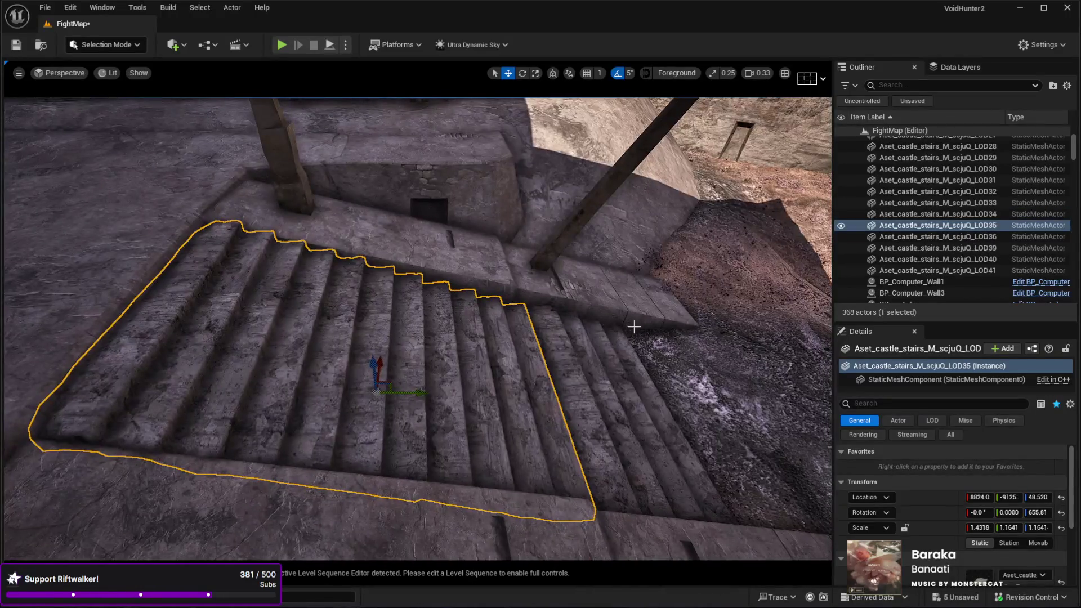
left_click(632, 321, "ctrl")
mouse_move(693, 398)
left_mouse_down()
mouse_move(697, 416)
mouse_move(698, 372)
mouse_move(697, 405)
mouse_move(566, 454)
mouse_move(551, 440)
mouse_move(543, 380)
mouse_move(611, 374)
mouse_move(598, 504)
left_mouse_up()
Step: Select SM_WoodShelter7 with its drape SM_WoodShelter11 and turn both -40° on Z
left_click(563, 375)
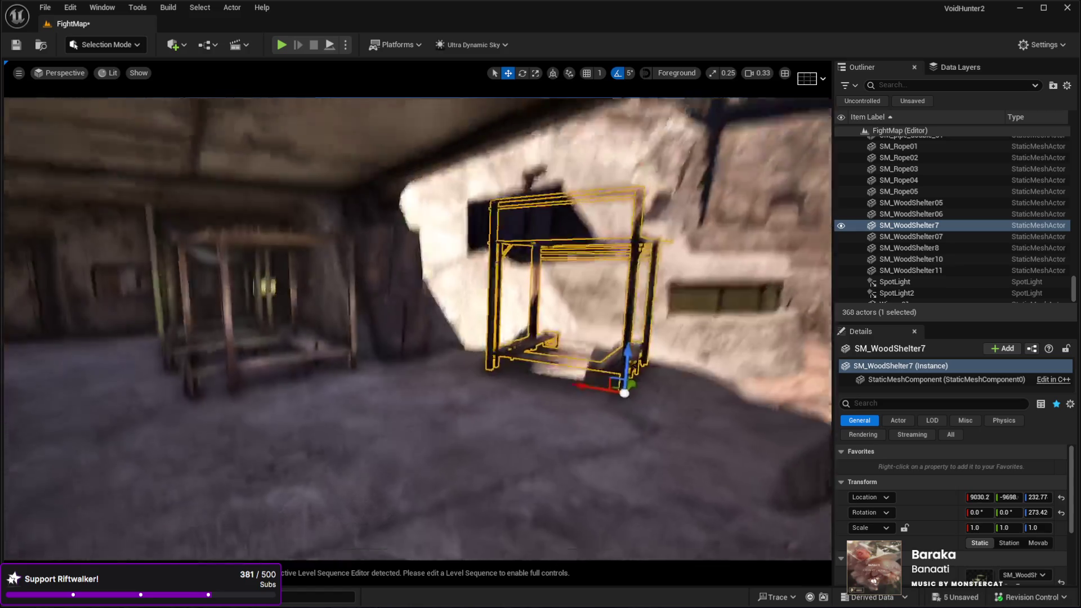
mouse_move(586, 429)
left_mouse_down()
mouse_move(372, 408)
mouse_move(326, 416)
mouse_move(324, 429)
left_mouse_up()
left_click_drag(268, 411, 252, 402)
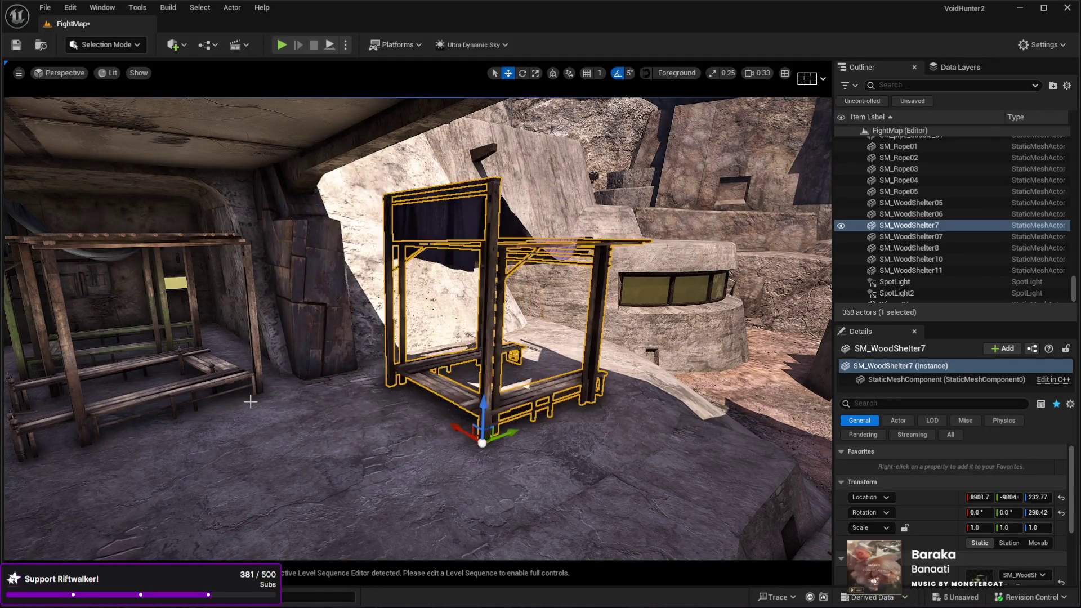
left_click(452, 216, "ctrl")
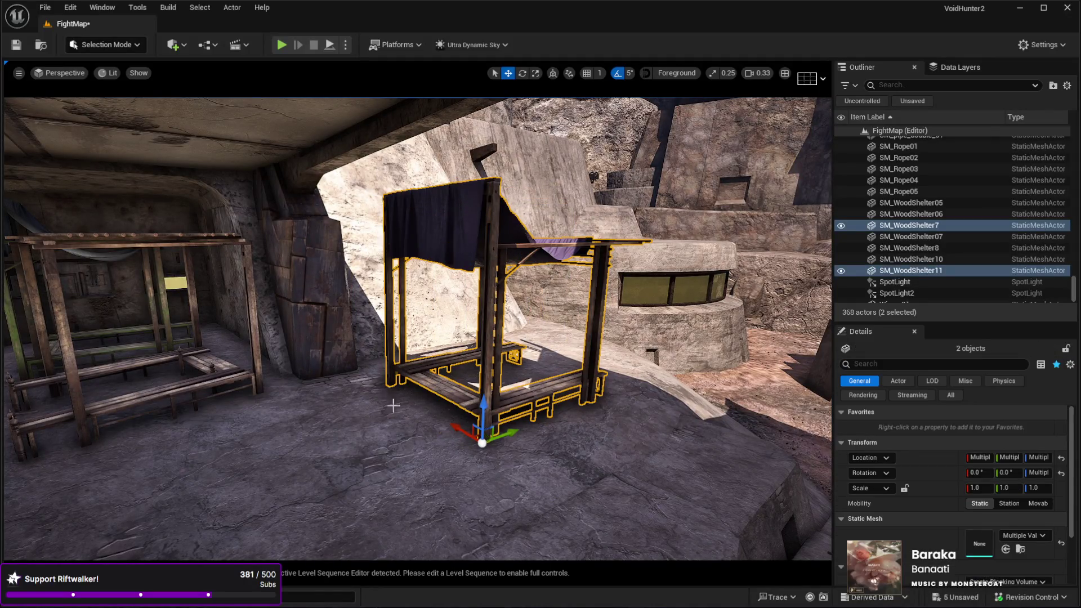
key("e")
key("w")
left_click_drag(435, 467, 522, 434)
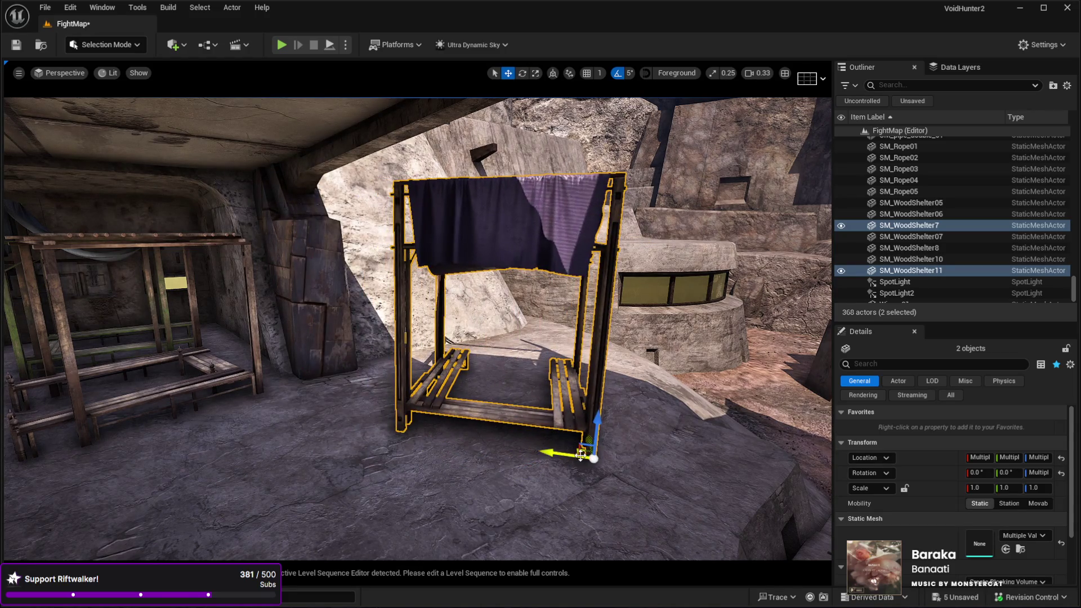
Step: Turn the shelter and drape another 5° and shift them slightly along Y
left_click_drag(571, 417, 571, 338)
left_click_drag(442, 352, 442, 327)
mouse_move(576, 366)
left_mouse_down()
mouse_move(553, 314)
mouse_move(587, 293)
mouse_move(582, 309)
mouse_move(560, 304)
mouse_move(559, 377)
left_mouse_up()
key("e")
left_click_drag(408, 462, 388, 483)
key("w")
left_click_drag(401, 429, 473, 366)
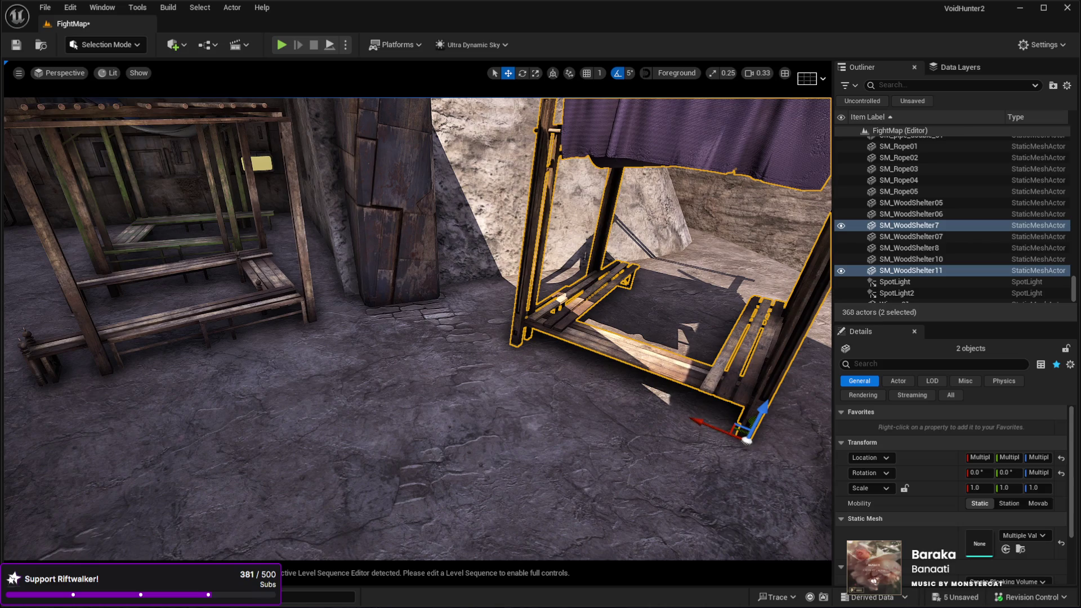
Step: Place shelf units, a low wooden crate and a wooden table around the shelter
left_click_drag(4, 361, 416, 363)
mouse_move(5, 394)
left_mouse_down()
mouse_move(619, 444)
mouse_move(597, 456)
left_mouse_up()
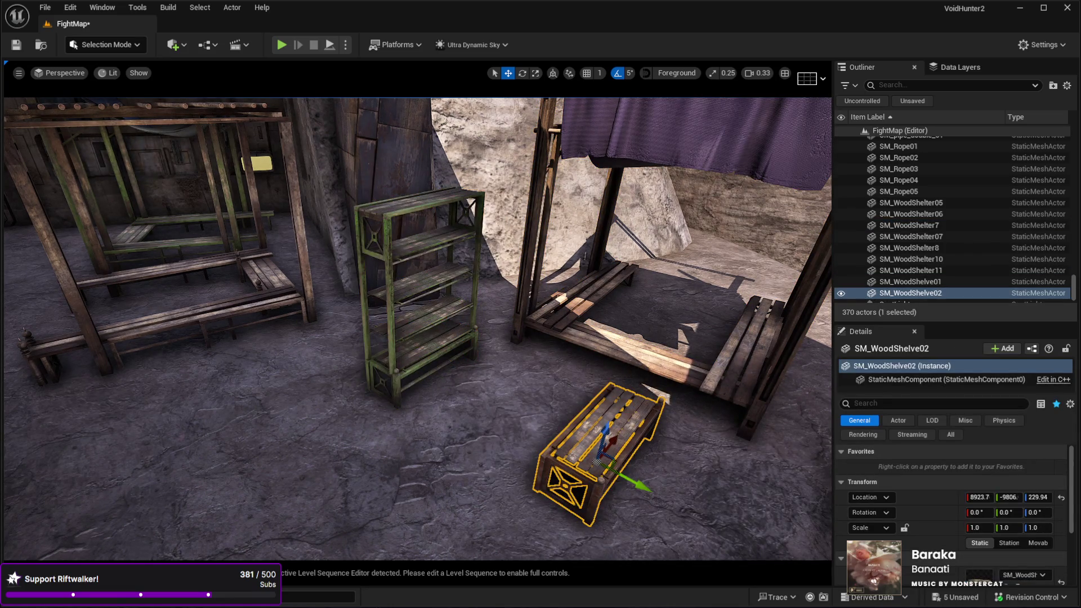
mouse_move(5, 395)
left_mouse_down()
mouse_move(591, 468)
mouse_move(292, 484)
left_mouse_up()
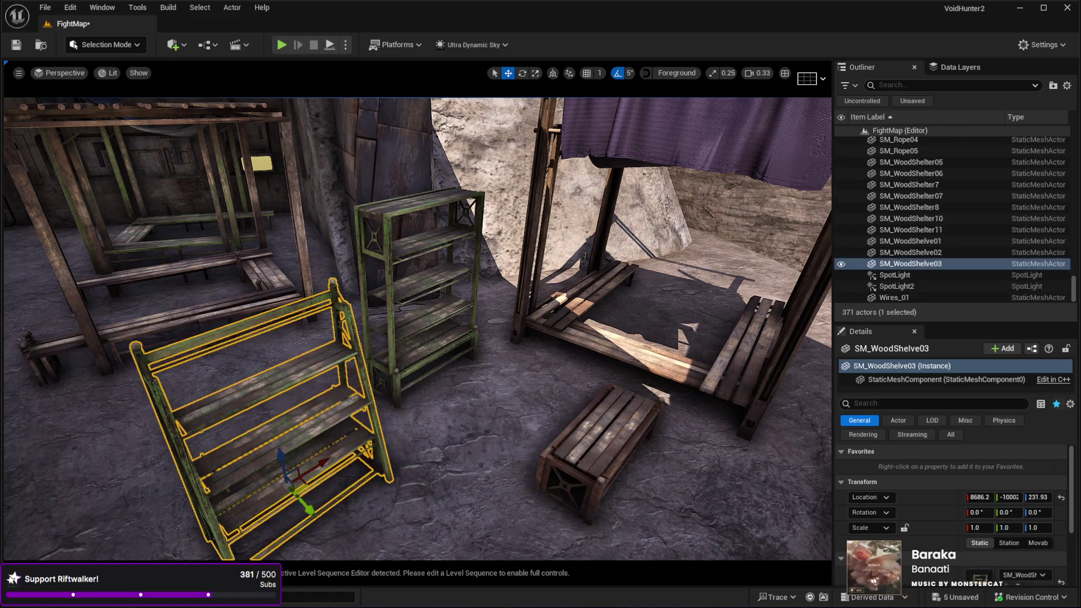
left_click_drag(5, 394, 115, 420)
mouse_move(4, 394)
left_mouse_down()
mouse_move(808, 454)
mouse_move(718, 502)
mouse_move(724, 538)
left_mouse_up()
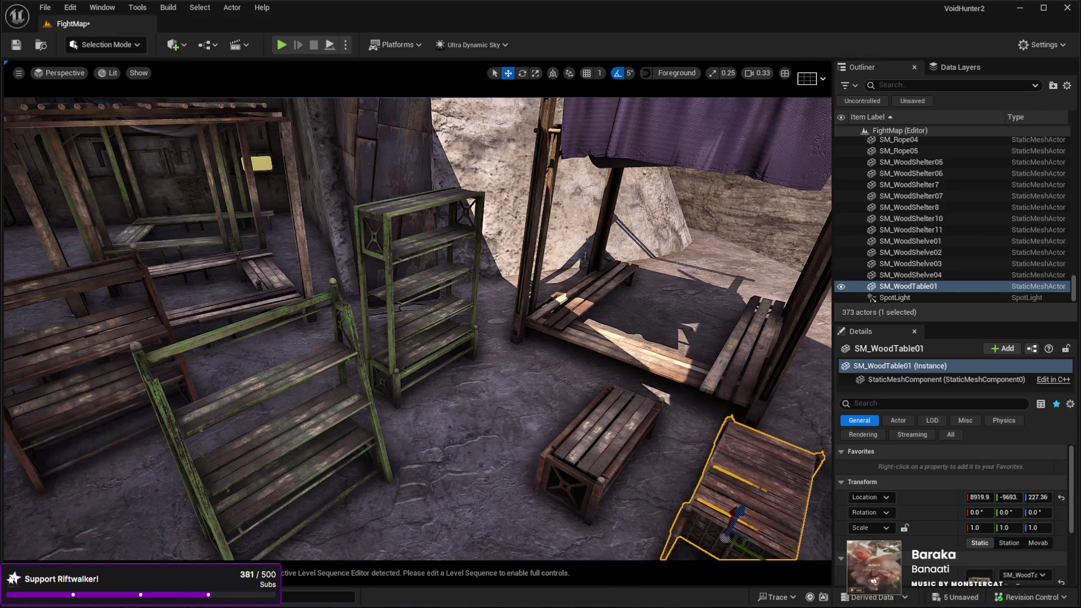
key("f")
Step: Duplicate the wooden table and add a third table near the centre
left_click_drag(483, 352, 490, 501)
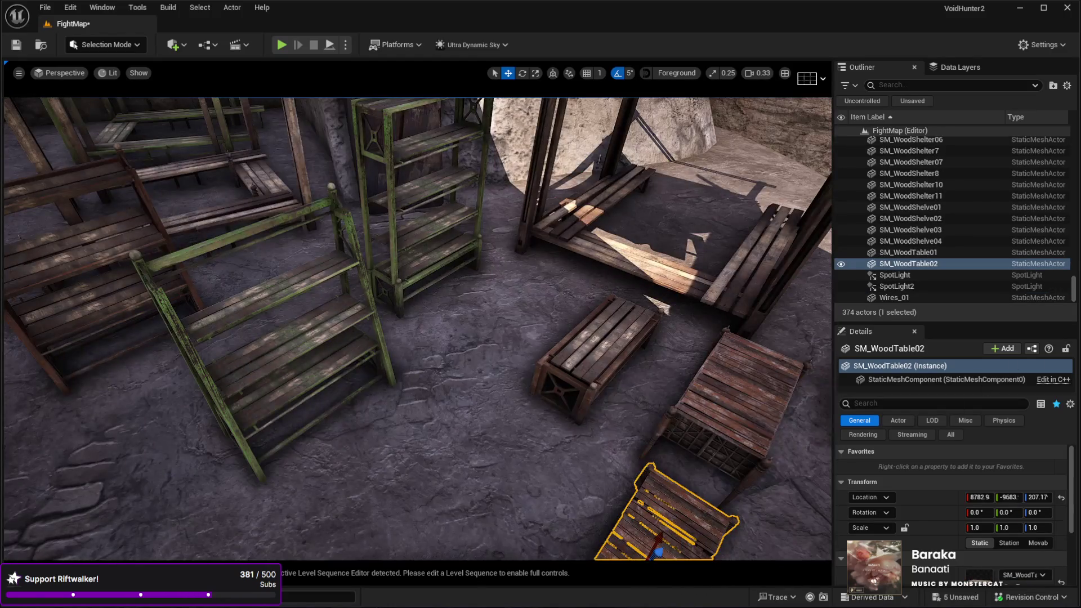
left_click_drag(5, 394, 442, 490)
mouse_move(557, 288)
left_mouse_down()
mouse_move(524, 284)
mouse_move(546, 282)
left_mouse_up()
mouse_move(535, 325)
left_mouse_down()
mouse_move(524, 315)
mouse_move(535, 326)
left_mouse_up()
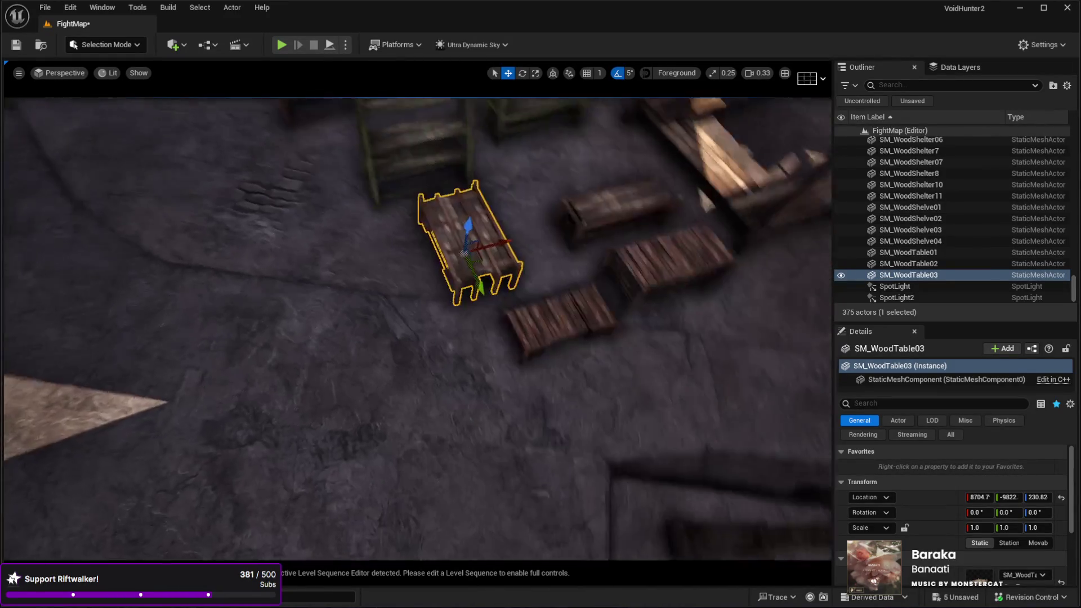
Step: Select the tables and the low crate together as a group
left_click(558, 312, "ctrl")
left_click(664, 248, "ctrl")
left_click(446, 284, "ctrl")
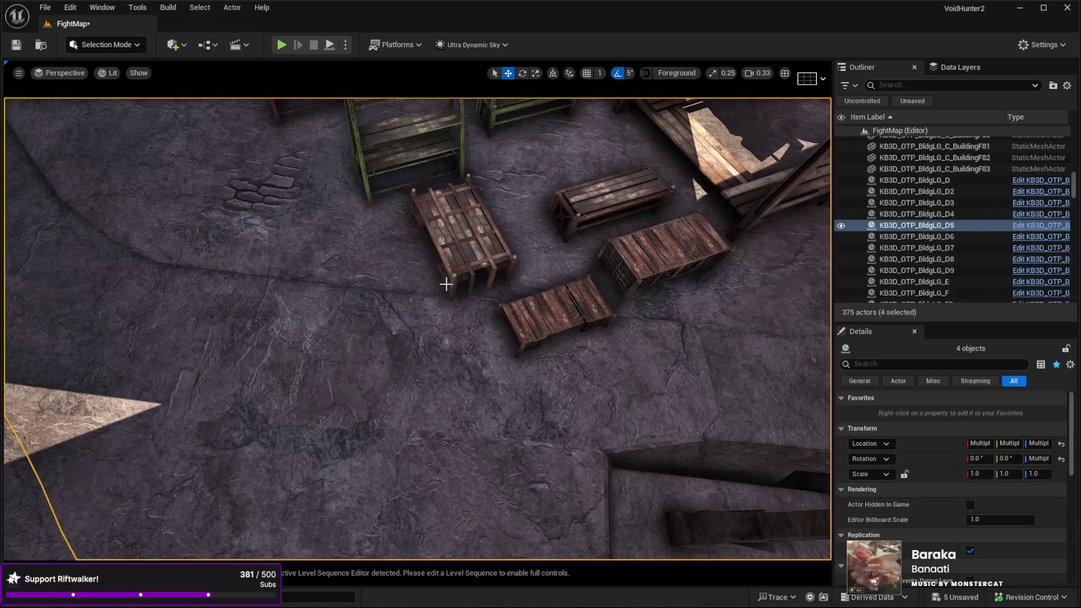
left_click(459, 248)
left_click(608, 214, "ctrl")
left_click(670, 250, "ctrl")
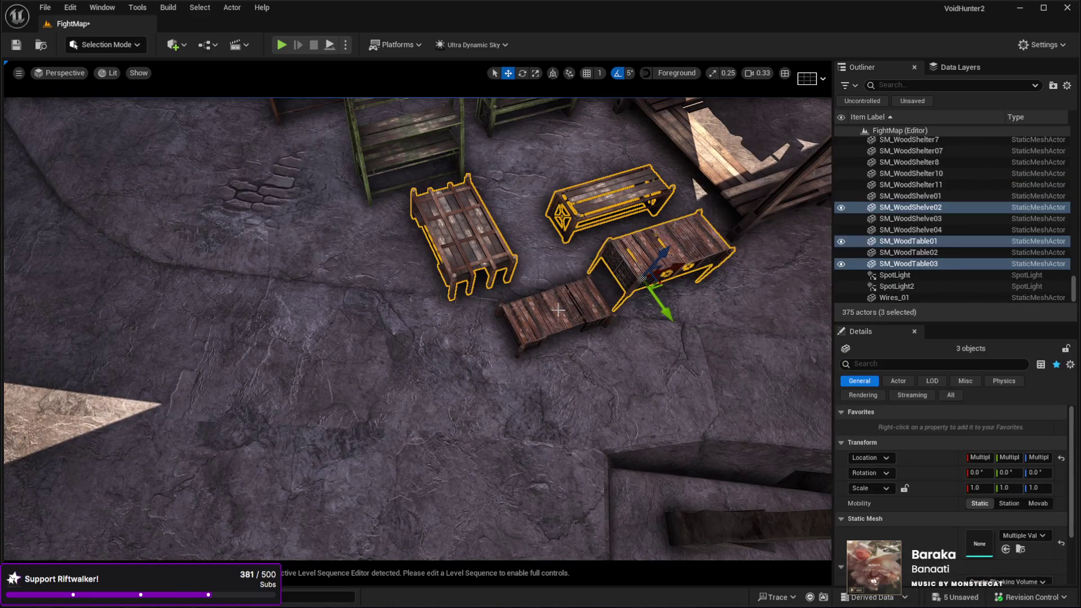
left_click(571, 323, "ctrl")
left_click_drag(570, 323, 732, 318)
Step: Move the rear green shelf over to the left
mouse_move(428, 338)
left_mouse_down()
mouse_move(461, 406)
mouse_move(442, 456)
mouse_move(479, 434)
mouse_move(186, 340)
left_mouse_up()
left_click(460, 405)
left_click(423, 278)
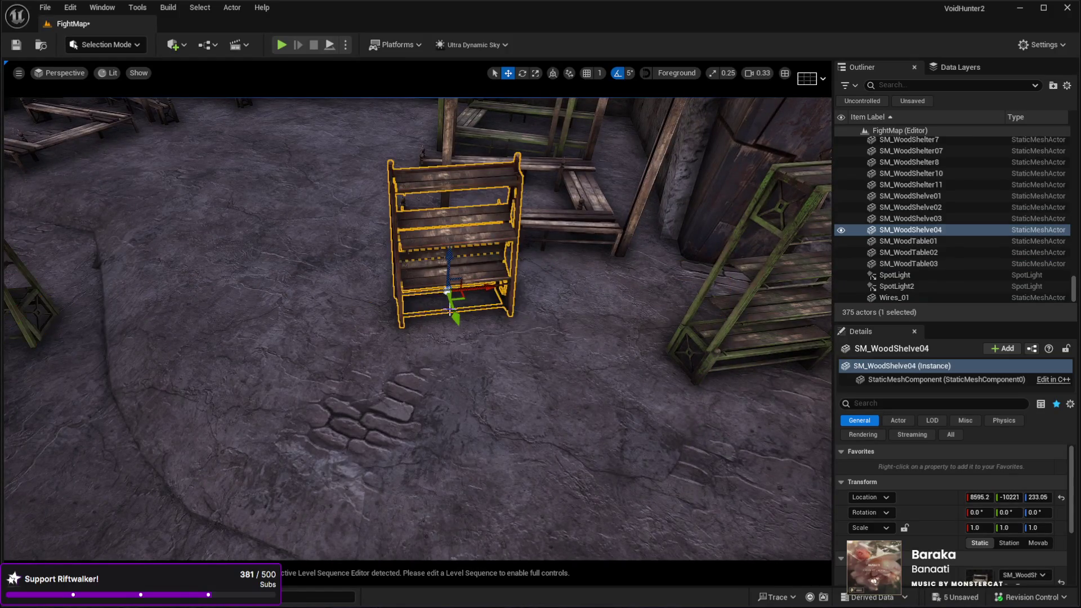
left_click_drag(463, 301, 180, 278)
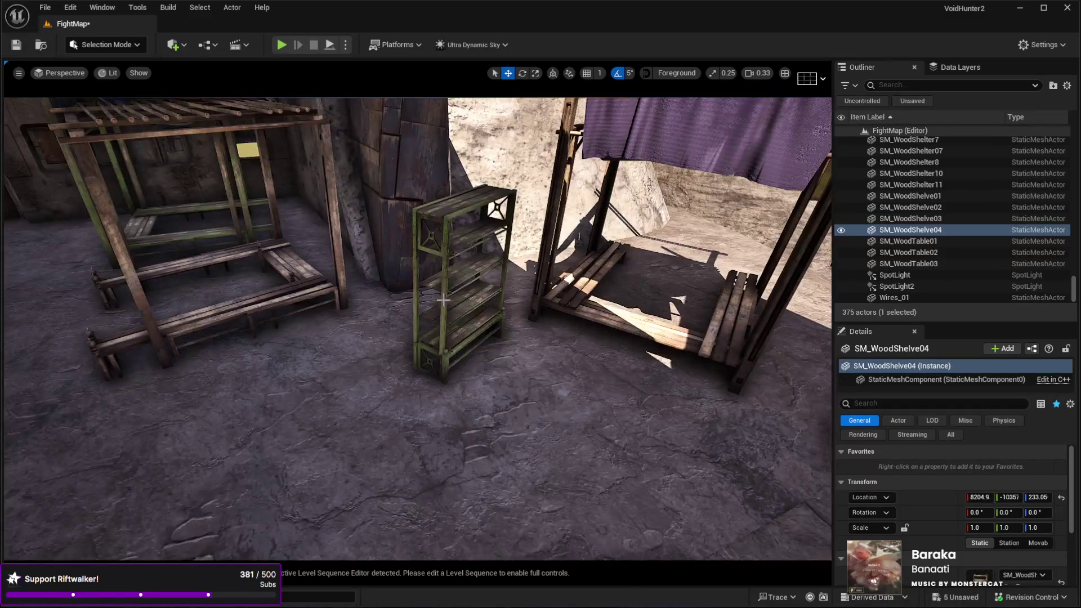
Step: Turn the green shelf SM_WoodShelve01 to 40° and slide it toward the wall
left_click(441, 298)
key("f")
key("e")
left_click_drag(481, 407, 537, 360)
key("w")
mouse_move(490, 391)
left_mouse_down()
mouse_move(447, 302)
mouse_move(463, 277)
left_mouse_up()
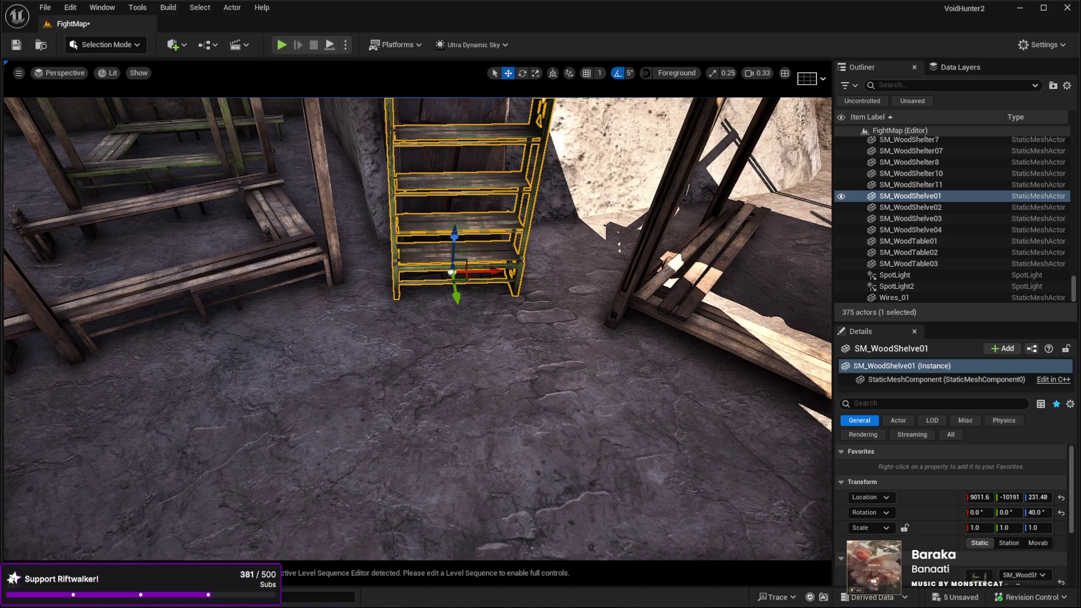
Step: Check the green shelf against SM_WoodShelter07 and reselect the shelf
left_click(192, 115)
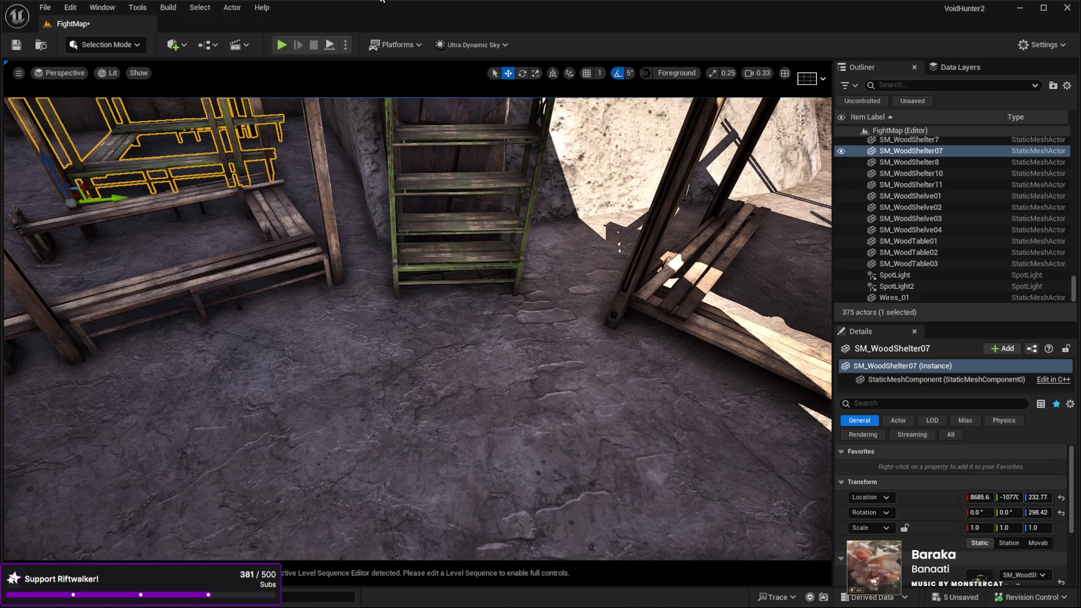
mouse_move(439, 290)
left_mouse_down()
mouse_move(417, 276)
mouse_move(438, 291)
left_mouse_up()
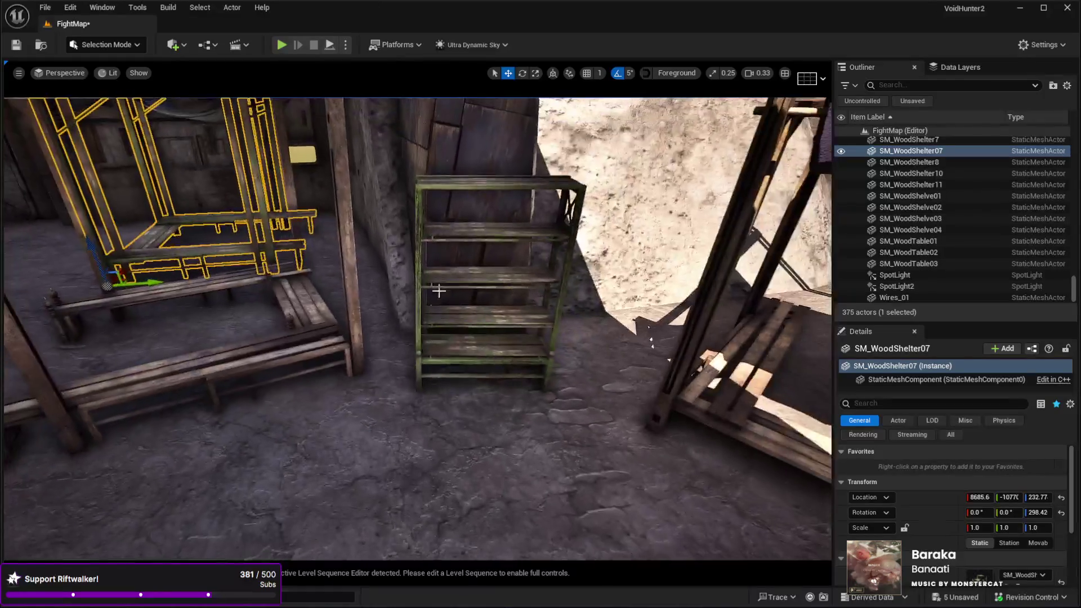
left_click(488, 343)
Step: Turn the green shelf to 45° and nudge it slightly into place
key("e")
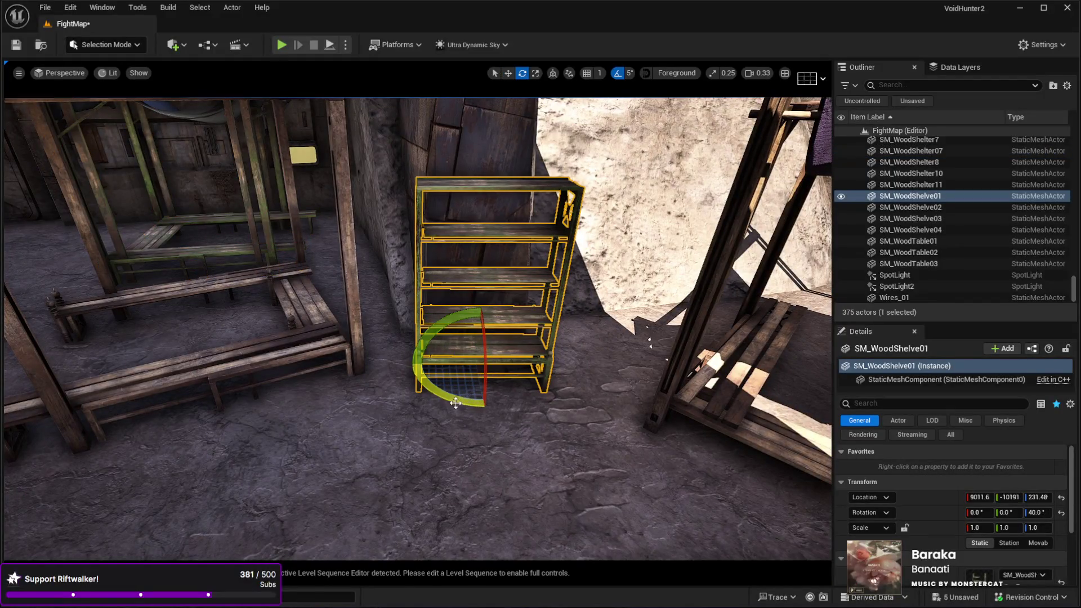
left_click_drag(457, 403, 461, 412)
key("w")
mouse_move(491, 377)
left_mouse_down()
mouse_move(540, 380)
mouse_move(461, 401)
left_mouse_up()
Step: Move SM_WoodShelve04 into the shelter room, turn it to 10°, and slide it right
left_click(336, 372)
mouse_move(346, 353)
left_mouse_down()
mouse_move(633, 458)
mouse_move(632, 442)
mouse_move(514, 399)
mouse_move(370, 367)
left_mouse_up()
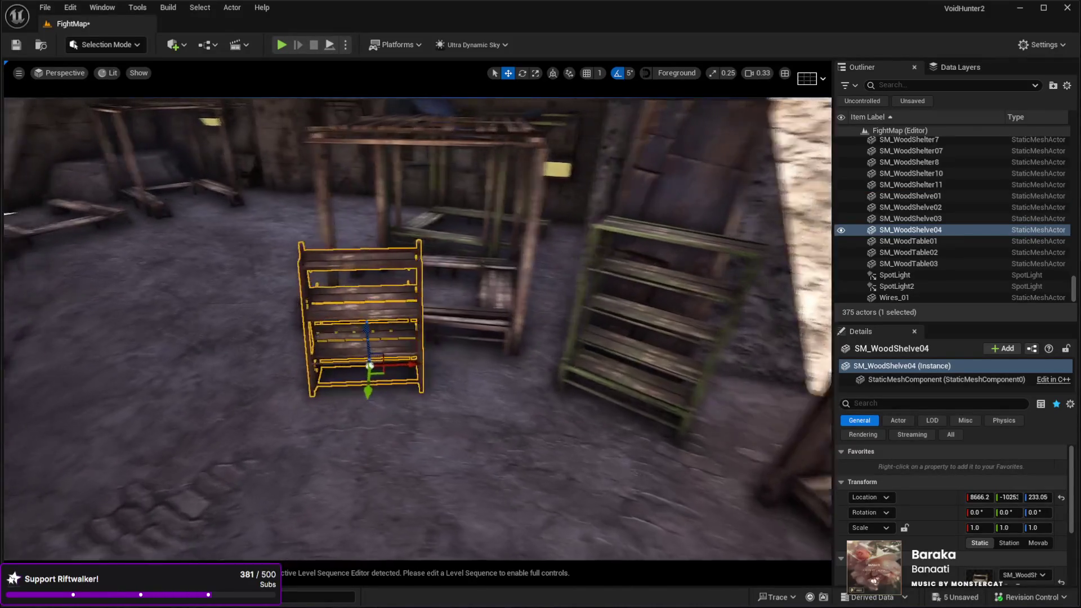
key("e")
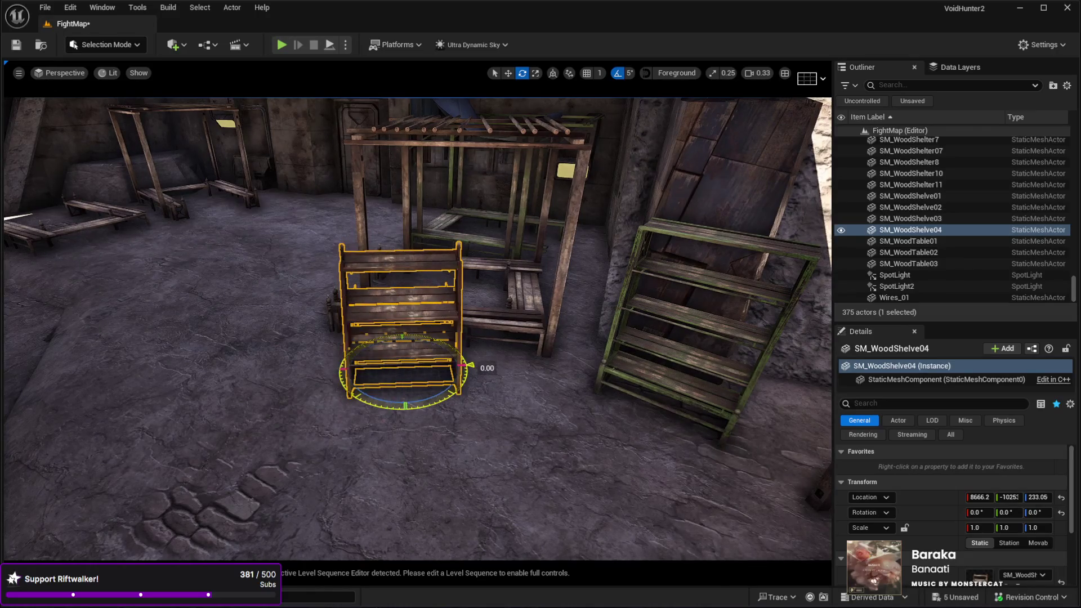
key("w")
left_click_drag(413, 376, 560, 367)
key("e")
key("w")
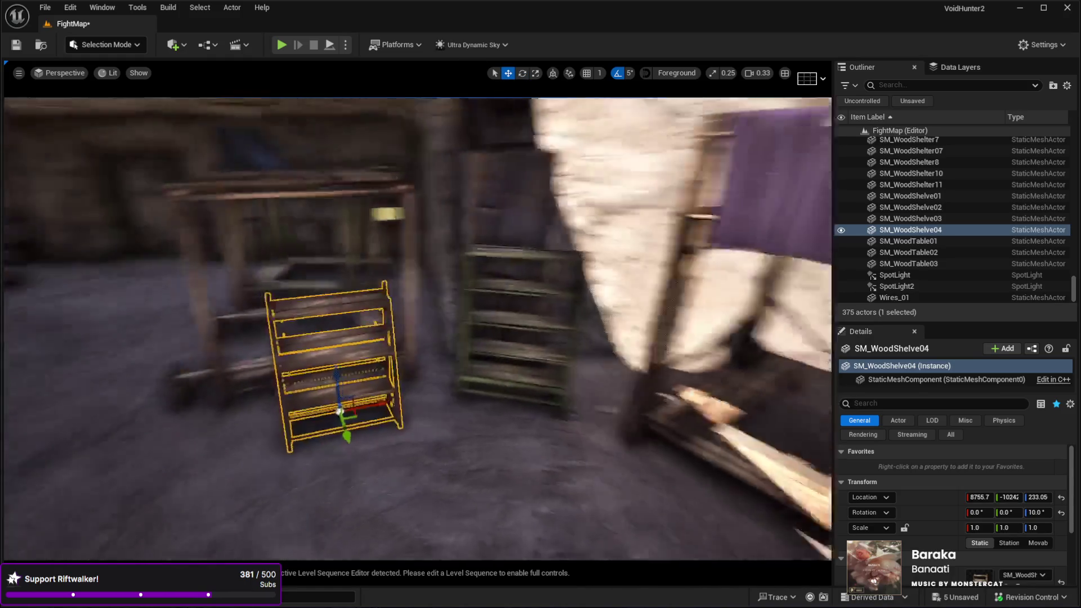
mouse_move(421, 420)
left_mouse_down()
mouse_move(491, 425)
mouse_move(529, 334)
mouse_move(230, 317)
left_mouse_up()
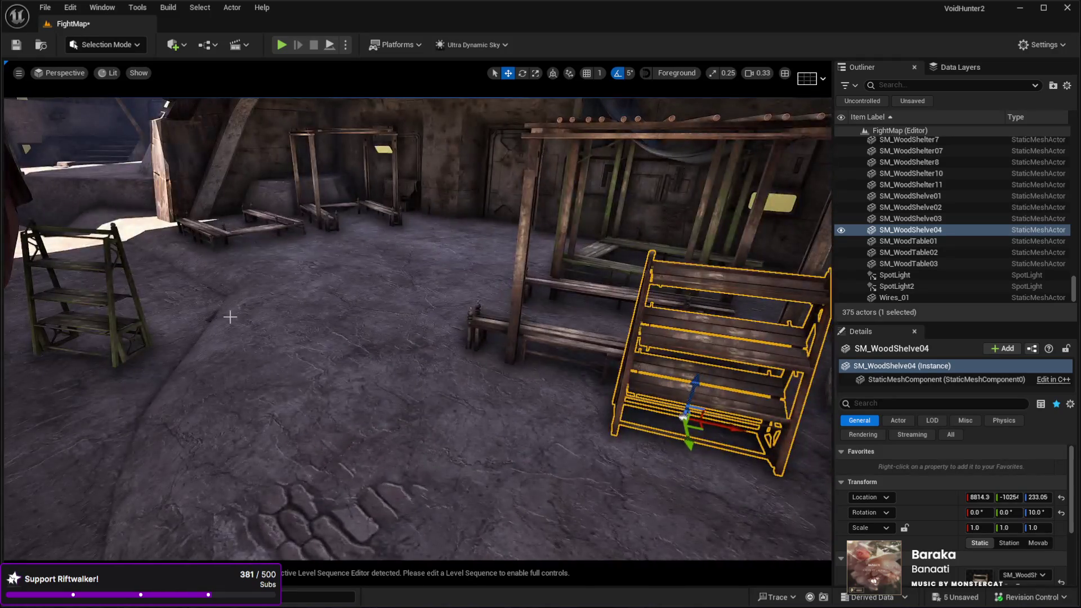
left_click(99, 363)
key("e")
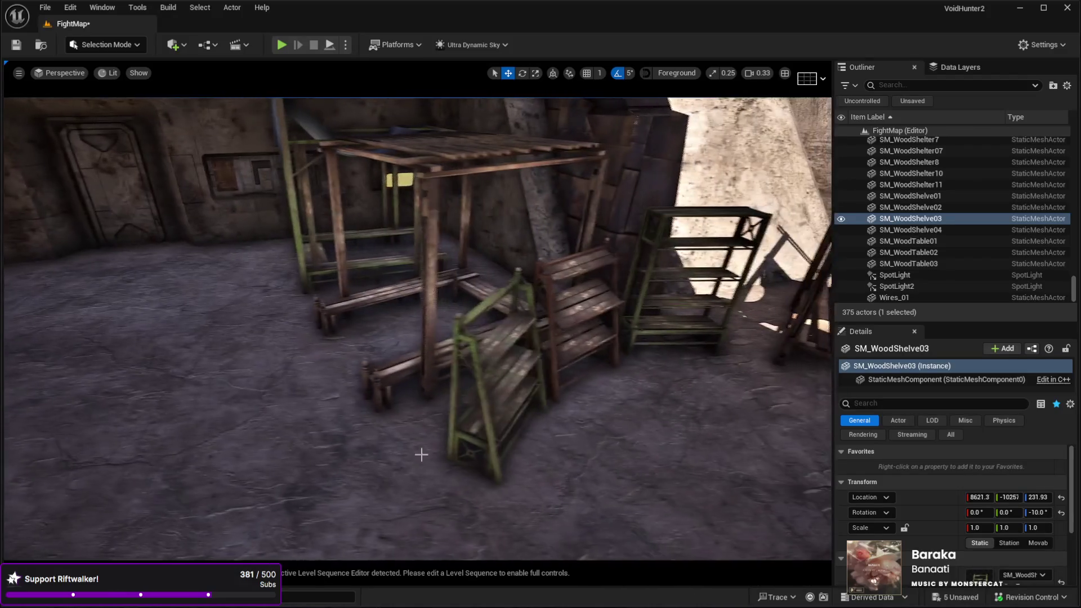
Step: Duplicate SM_WoodShelve04 as SM_WoodShelve5 and move the copy off to the left
left_click(533, 427)
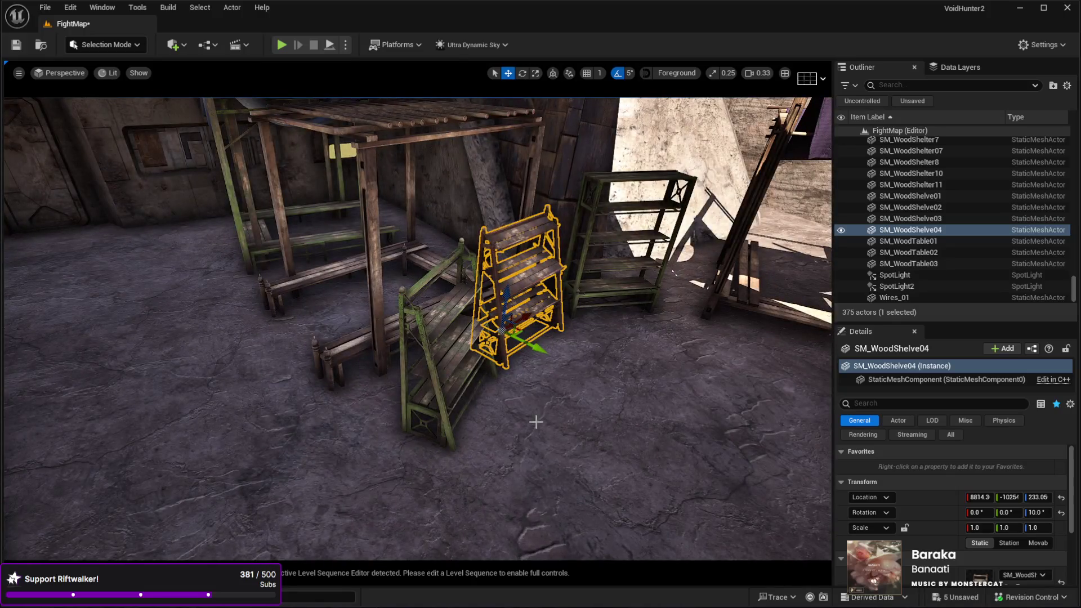
key("ctrl+d")
mouse_move(524, 338)
left_mouse_down()
mouse_move(462, 338)
mouse_move(51, 270)
left_mouse_up()
key("w")
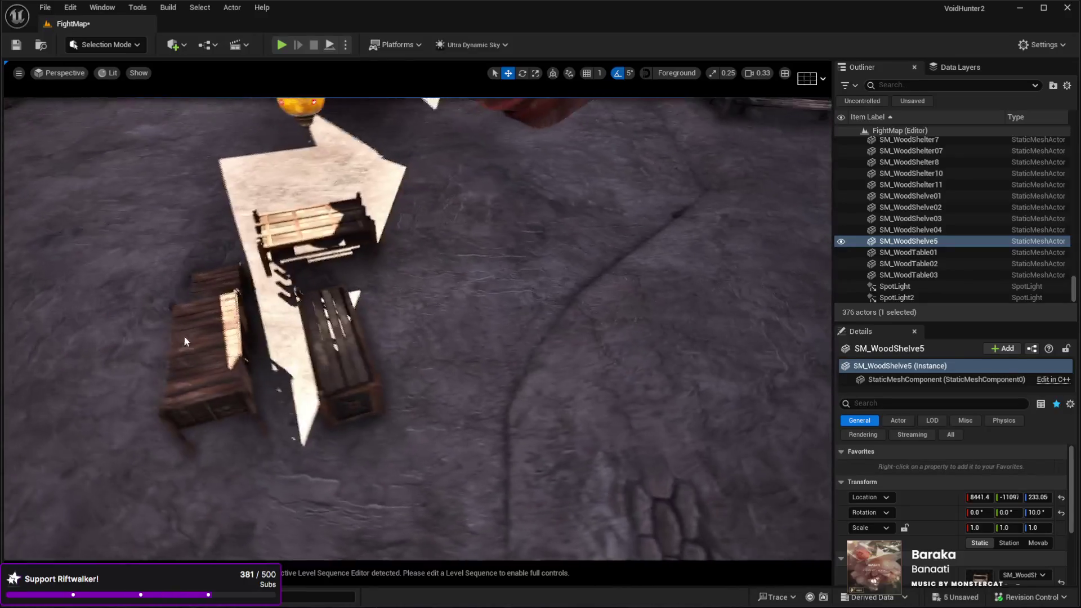
left_click(395, 399)
Step: Duplicate the bench SM_WoodShelve02 and crate table SM_WoodTable01, moving both copies right
left_click(394, 399)
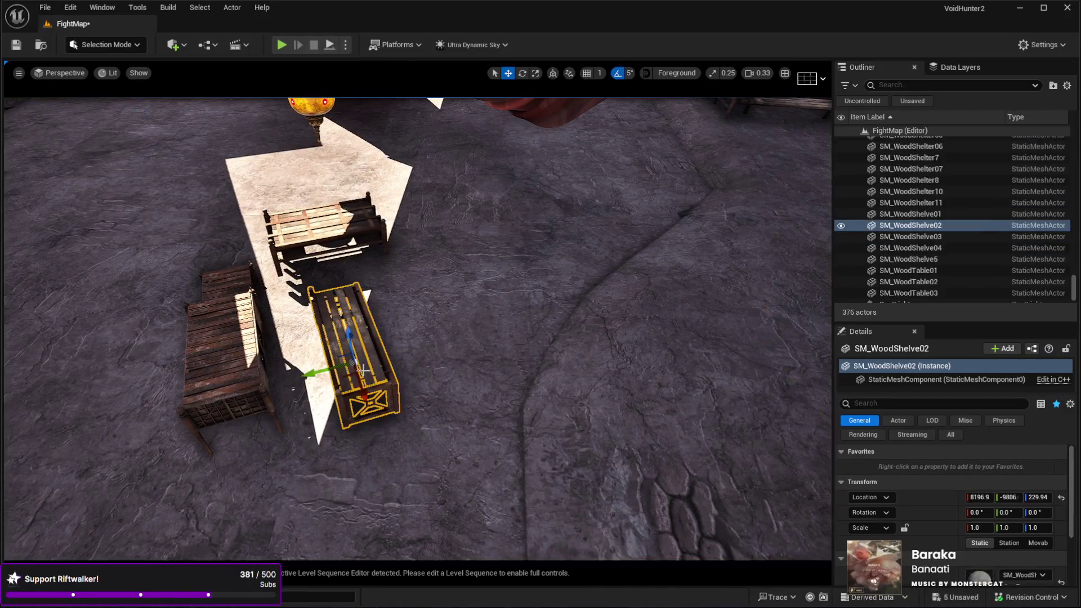
key("ctrl+d")
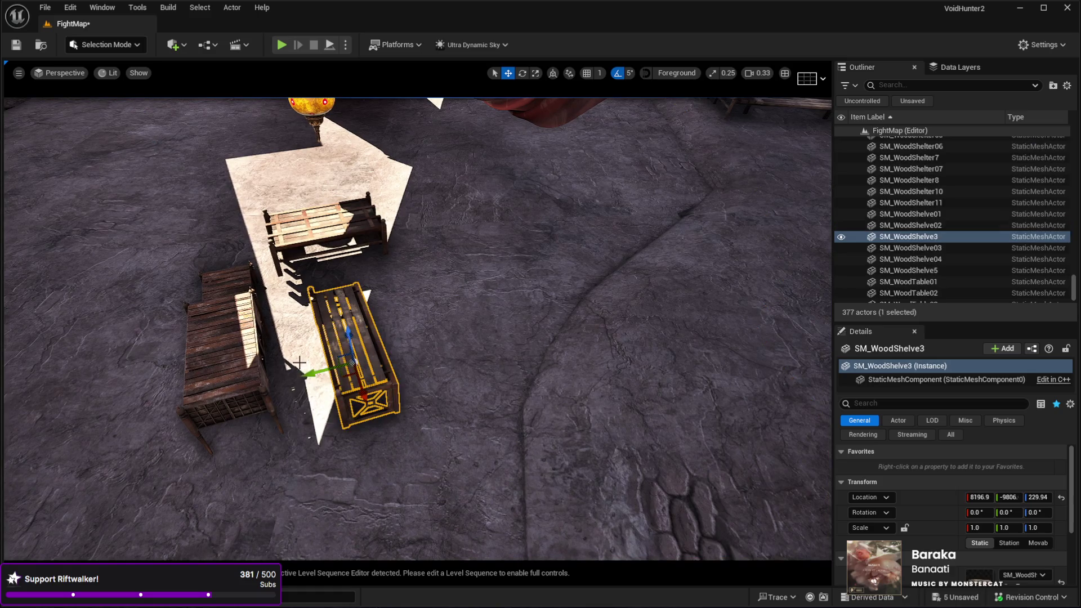
mouse_move(315, 377)
left_mouse_down()
mouse_move(637, 375)
mouse_move(550, 313)
left_mouse_up()
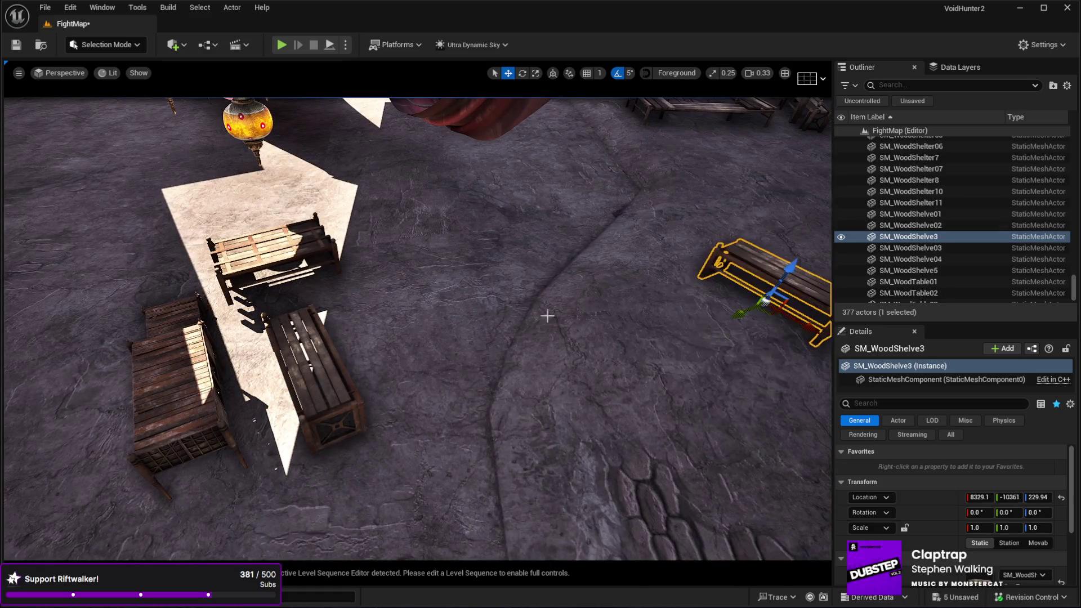
scroll(483, 330, "down", 3)
left_click(223, 429)
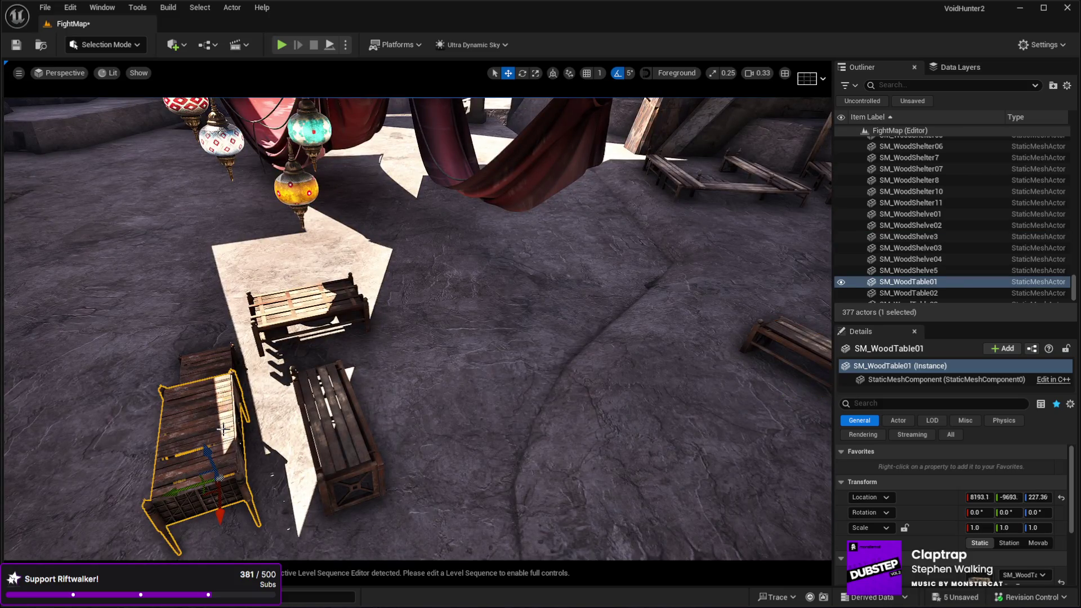
key("ctrl+d")
mouse_move(223, 430)
left_mouse_down()
mouse_move(514, 422)
mouse_move(725, 290)
left_mouse_up()
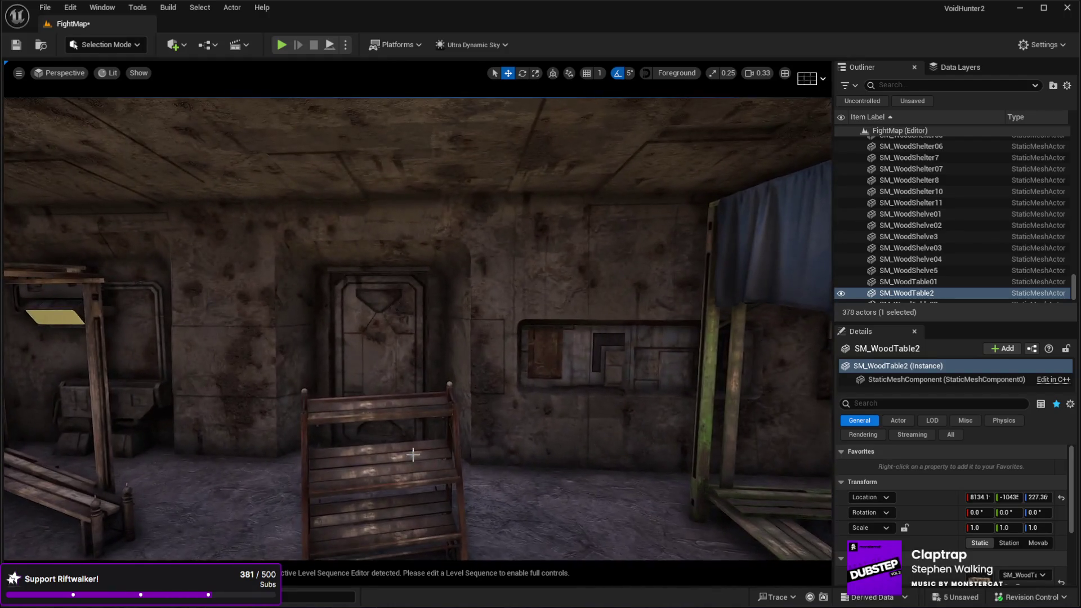
Step: Turn SM_WoodShelve5 to 35° and push it against the back-right wall
left_click(415, 453)
key("e")
scroll(391, 370, "up", 3)
mouse_move(395, 448)
left_mouse_down()
mouse_move(439, 450)
mouse_move(482, 430)
left_mouse_up()
key("w")
mouse_move(396, 431)
left_mouse_down()
mouse_move(580, 369)
mouse_move(550, 352)
left_mouse_up()
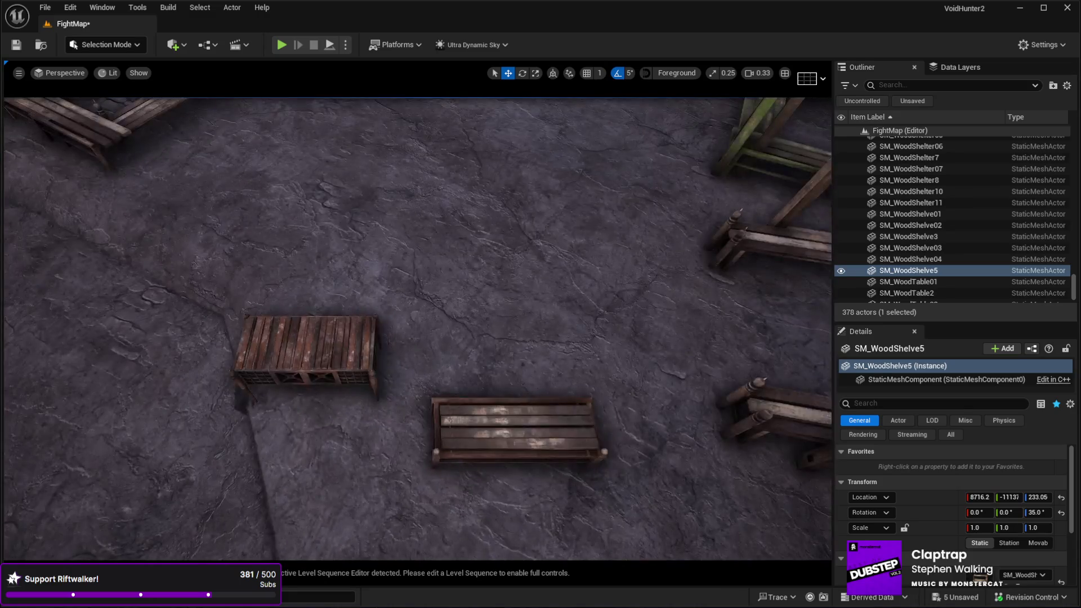
Step: Carry the bench copy SM_WoodShelve3 into the room, turn it inward, and set it under the door
left_click(549, 441)
mouse_move(549, 441)
left_mouse_down()
mouse_move(496, 423)
mouse_move(561, 226)
mouse_move(550, 406)
left_mouse_up()
key("e")
mouse_move(423, 415)
left_mouse_down()
mouse_move(463, 481)
mouse_move(415, 460)
left_mouse_up()
key("w")
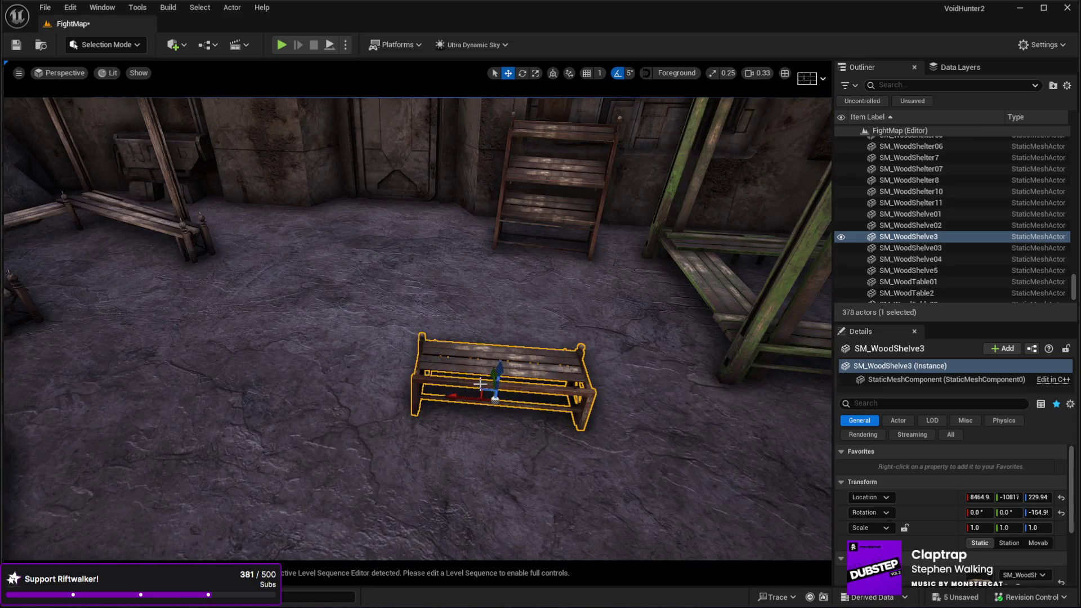
mouse_move(482, 388)
left_mouse_down()
mouse_move(352, 313)
mouse_move(352, 242)
left_mouse_up()
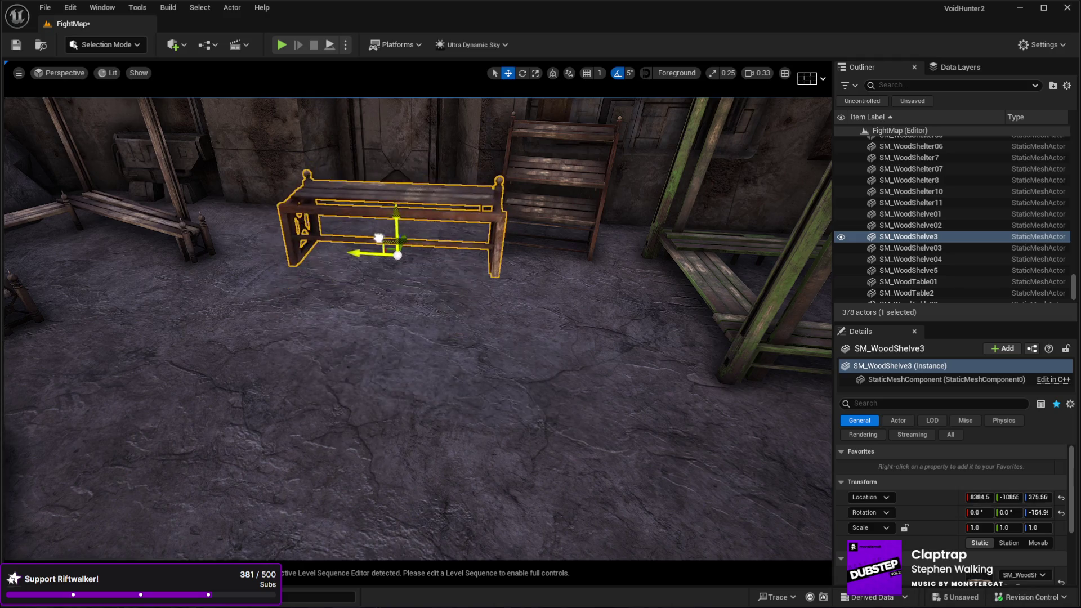
key("f")
key("ctrl+z")
key("f")
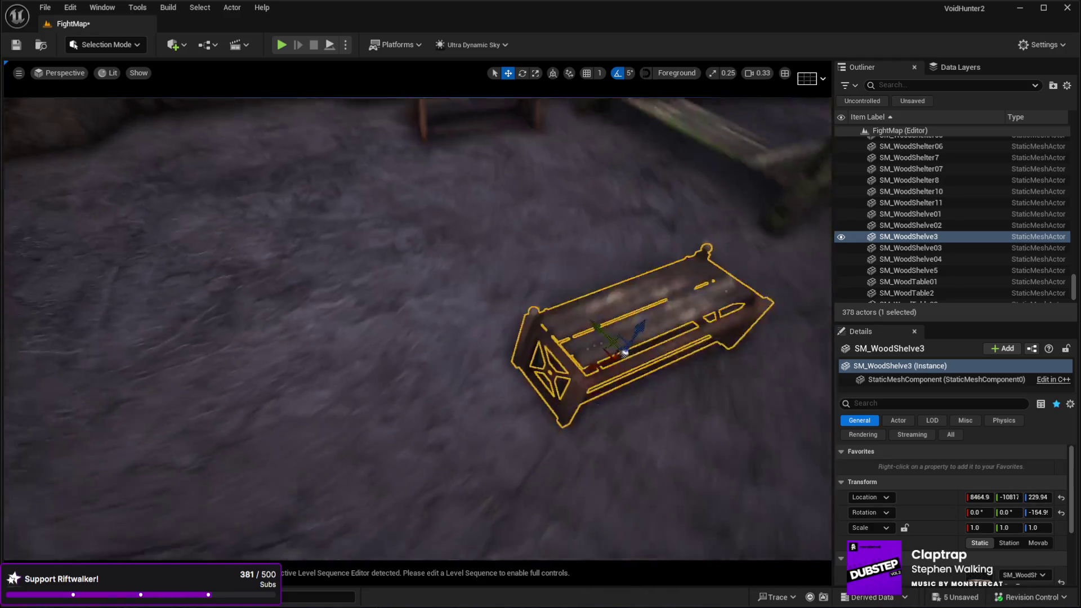
left_click_drag(461, 314, 340, 315)
Step: Move the crate table copy SM_WoodTable2 to a new spot on the floor
key("f")
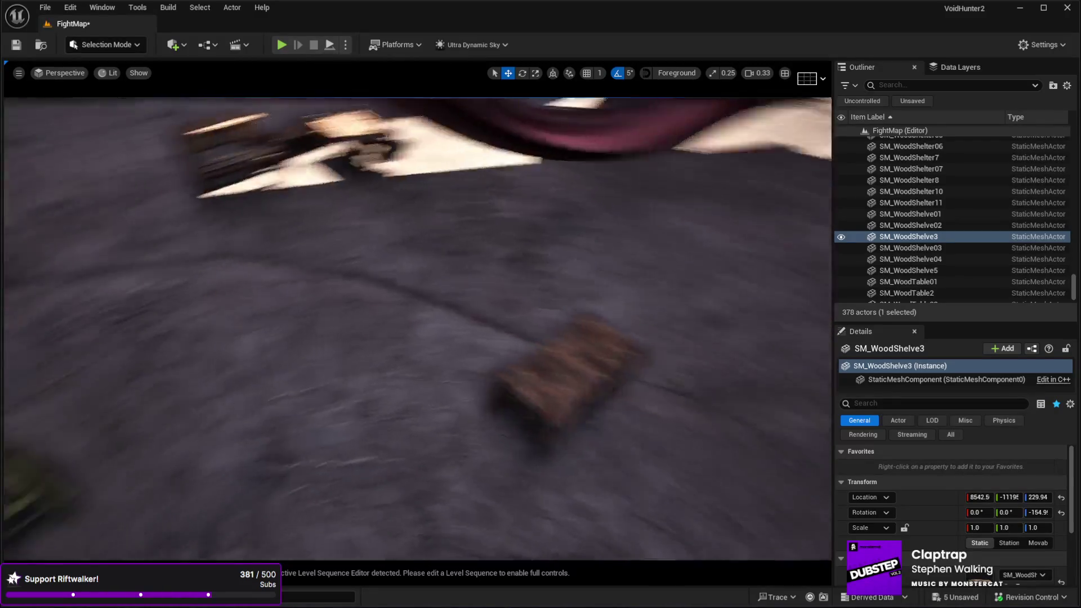
left_click(343, 274)
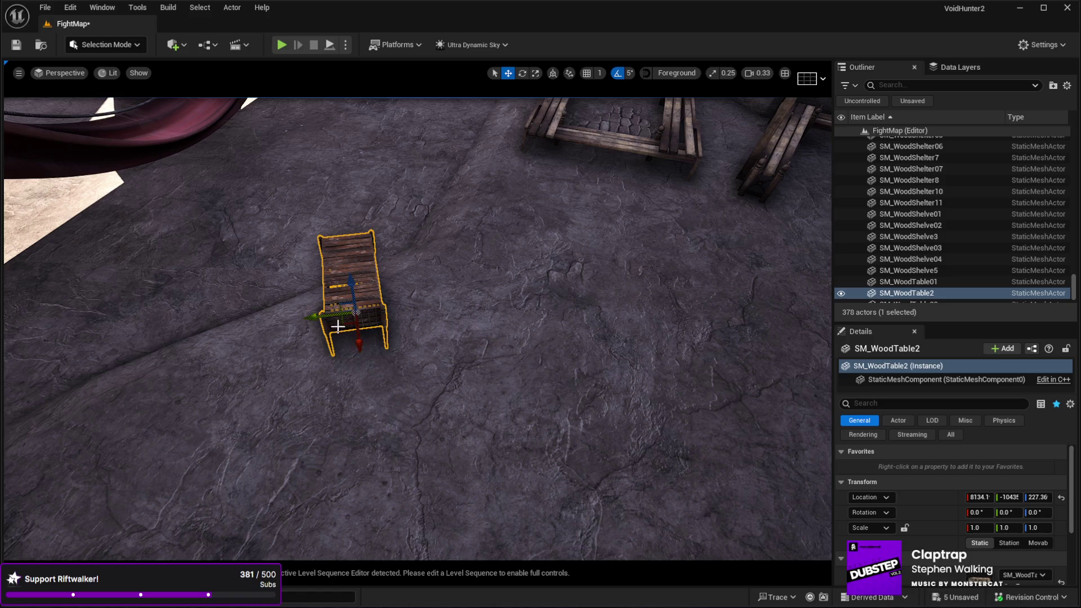
left_click_drag(338, 326, 567, 338)
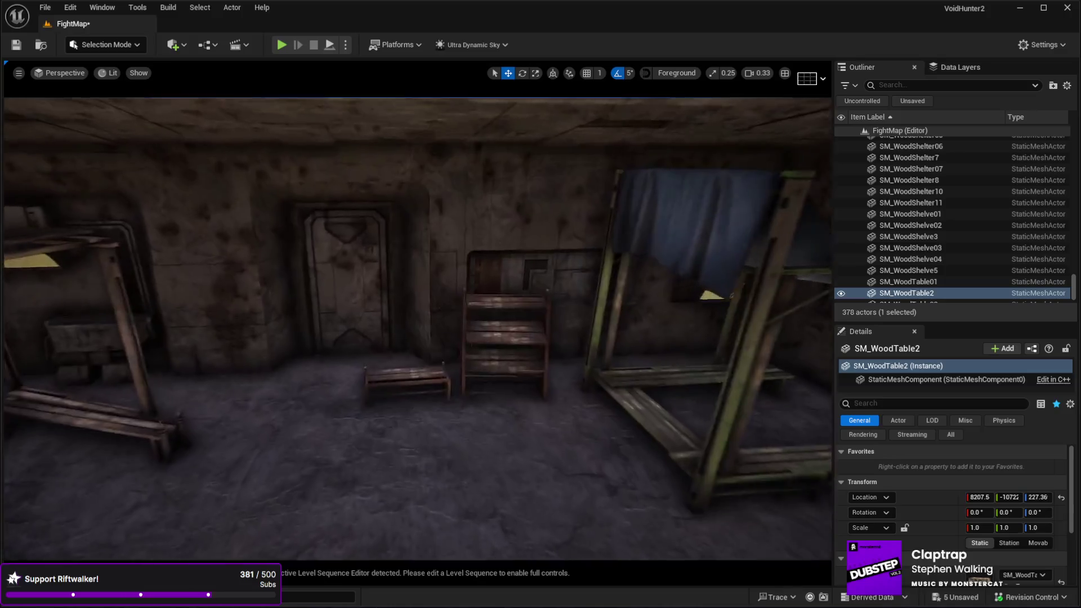
left_click(579, 325)
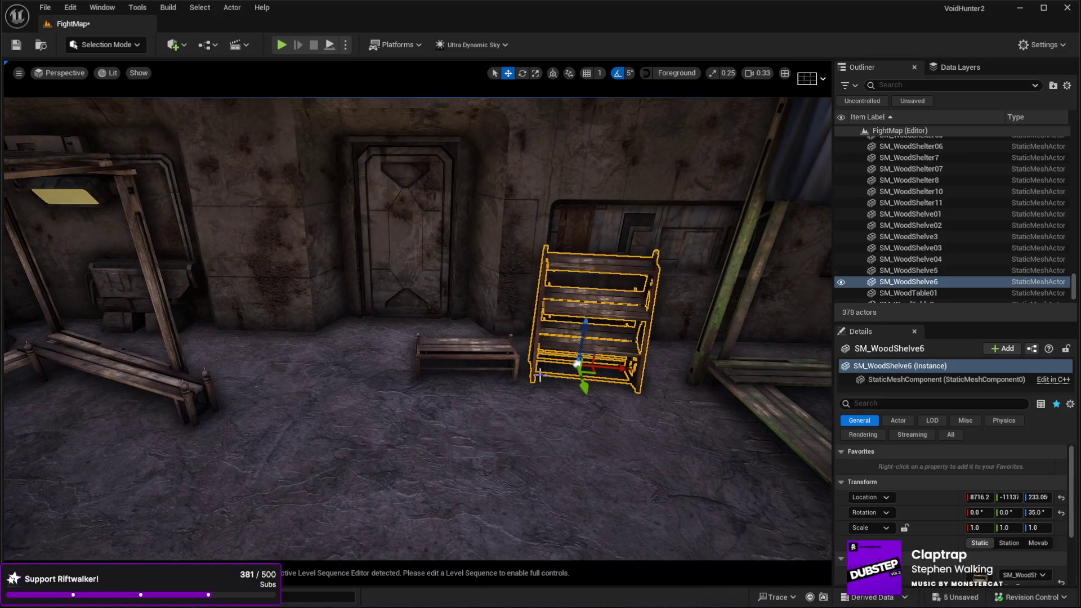
Step: Alt-drag a copy of SM_WoodShelve6 to its left and adjust it beside the door
mouse_move(580, 368)
left_mouse_down("alt")
mouse_move(345, 420)
mouse_move(330, 362)
mouse_move(359, 354)
mouse_move(328, 411)
left_mouse_up("alt")
key("e")
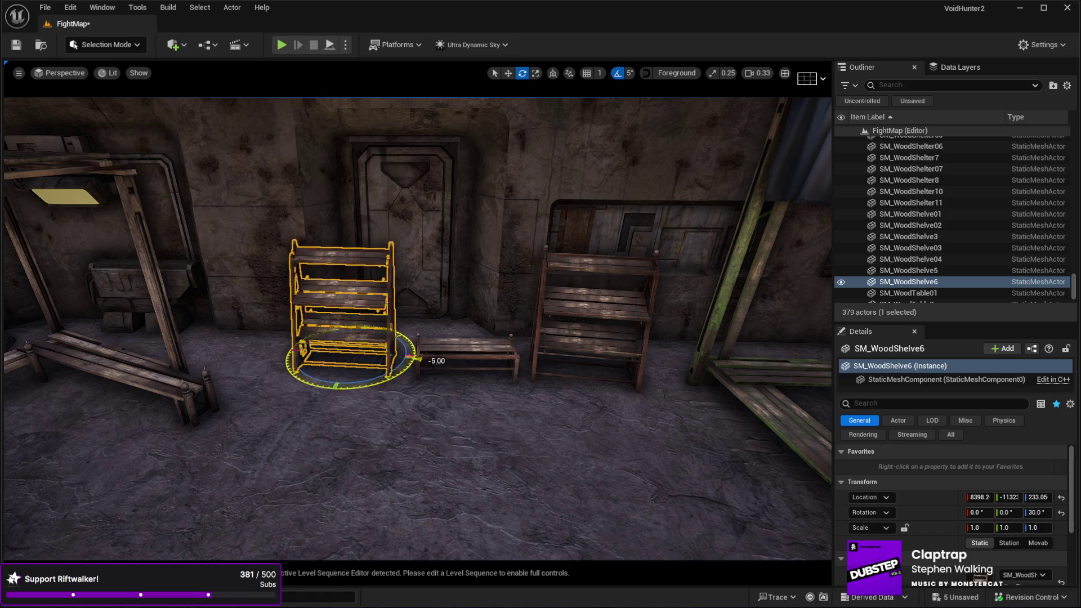
key("w")
mouse_move(367, 358)
left_mouse_down()
mouse_move(352, 369)
mouse_move(437, 346)
left_mouse_up()
left_click(430, 294, "ctrl")
left_click(562, 289, "ctrl")
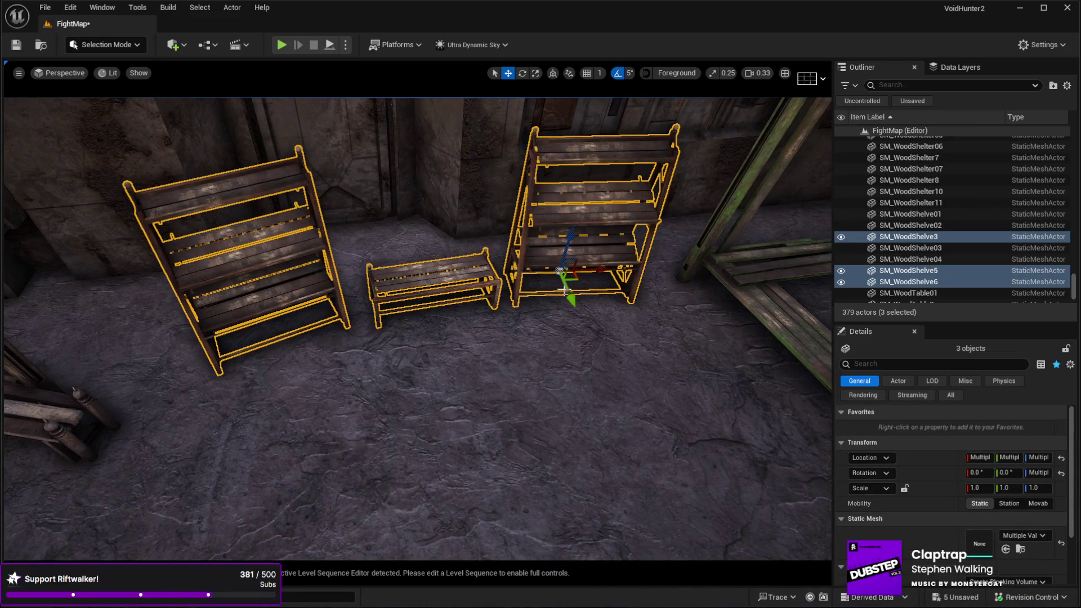
left_click_drag(567, 385, 568, 386)
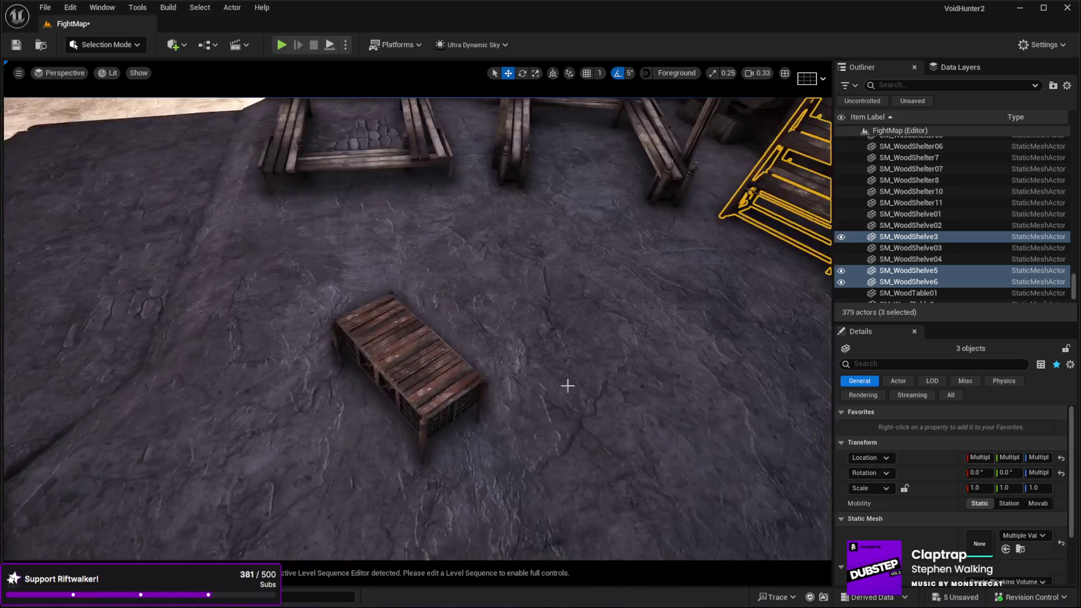
Step: Move the crate table SM_WoodTable2 across the floor and turn it to 35°
left_click(411, 369)
mouse_move(436, 427)
left_mouse_down()
mouse_move(375, 350)
mouse_move(517, 302)
left_mouse_up()
left_click_drag(312, 450, 338, 447)
key("e")
left_click_drag(293, 571, 293, 571)
left_click_drag(337, 518, 371, 519)
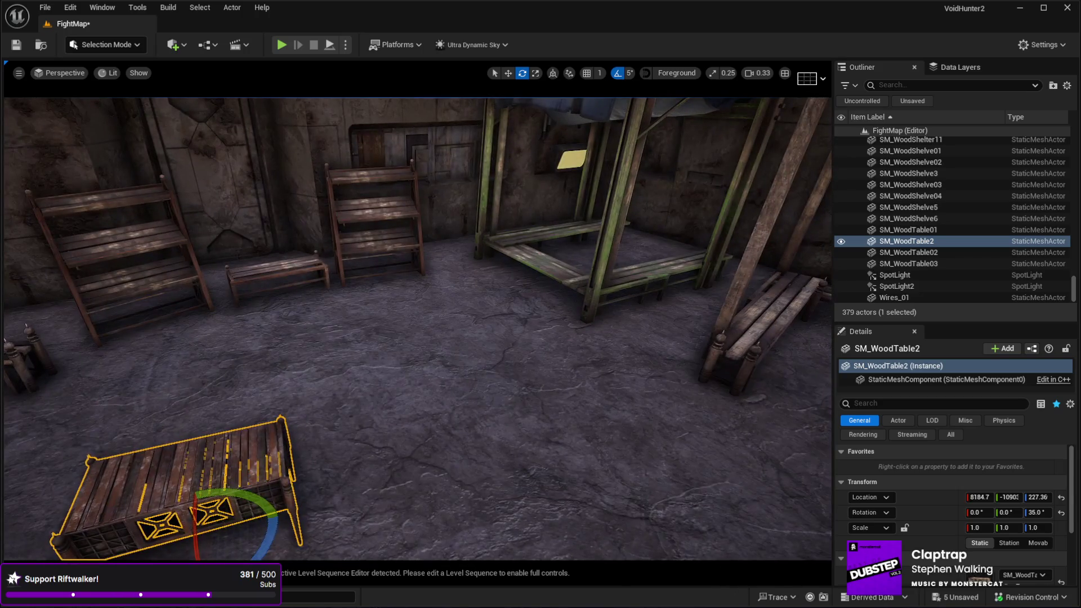
Step: Move the bench SM_WoodShelve3 to the lower-right floor and set the crate table between the shelves
left_click(273, 312)
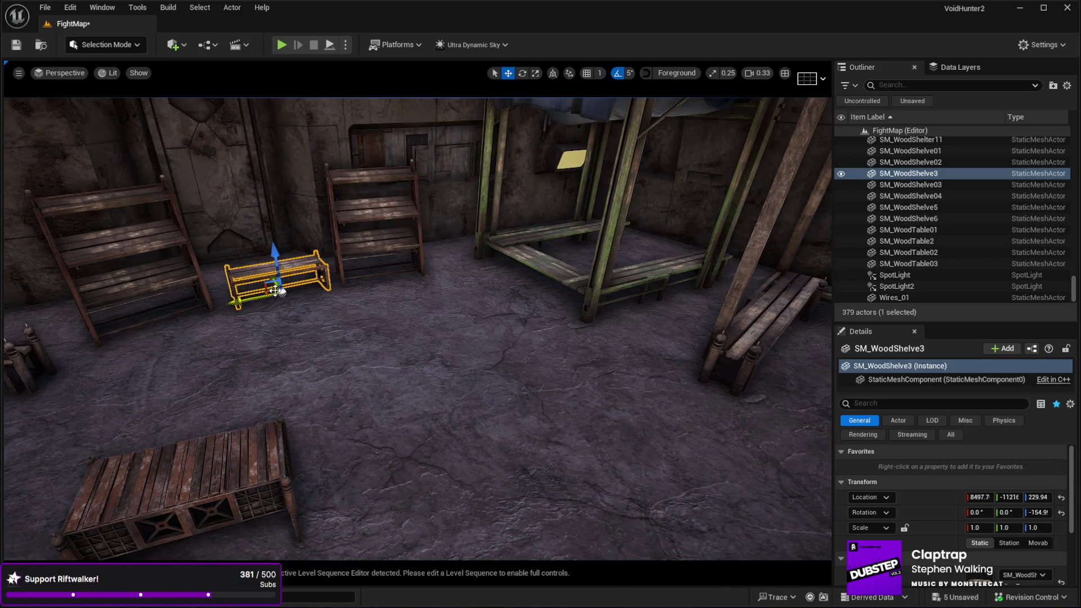
left_click_drag(275, 290, 634, 456)
left_click(222, 521)
mouse_move(228, 542)
left_mouse_down()
mouse_move(273, 475)
mouse_move(288, 301)
left_mouse_up()
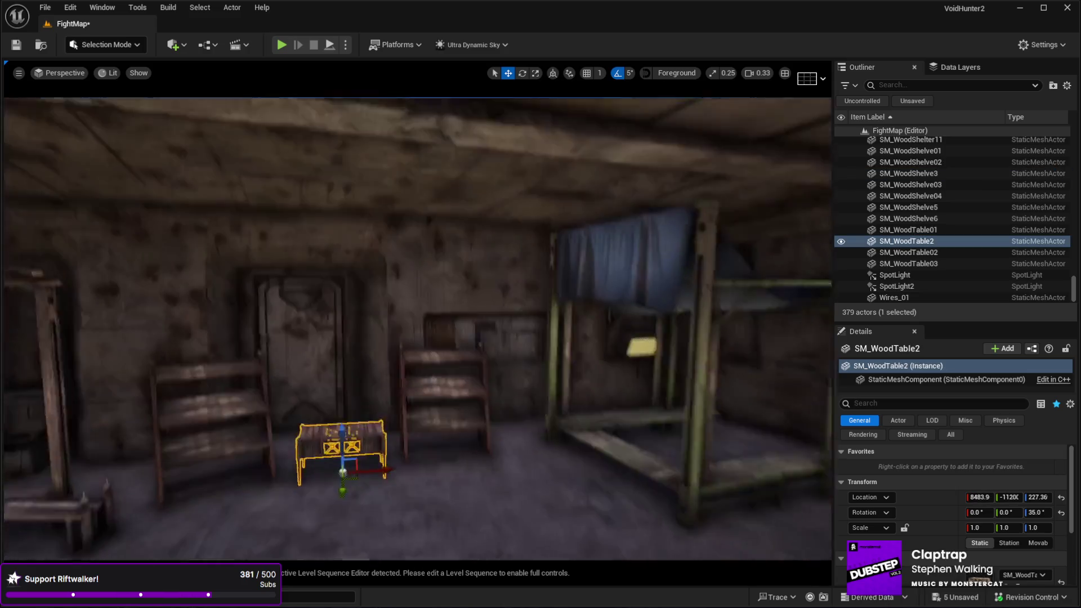
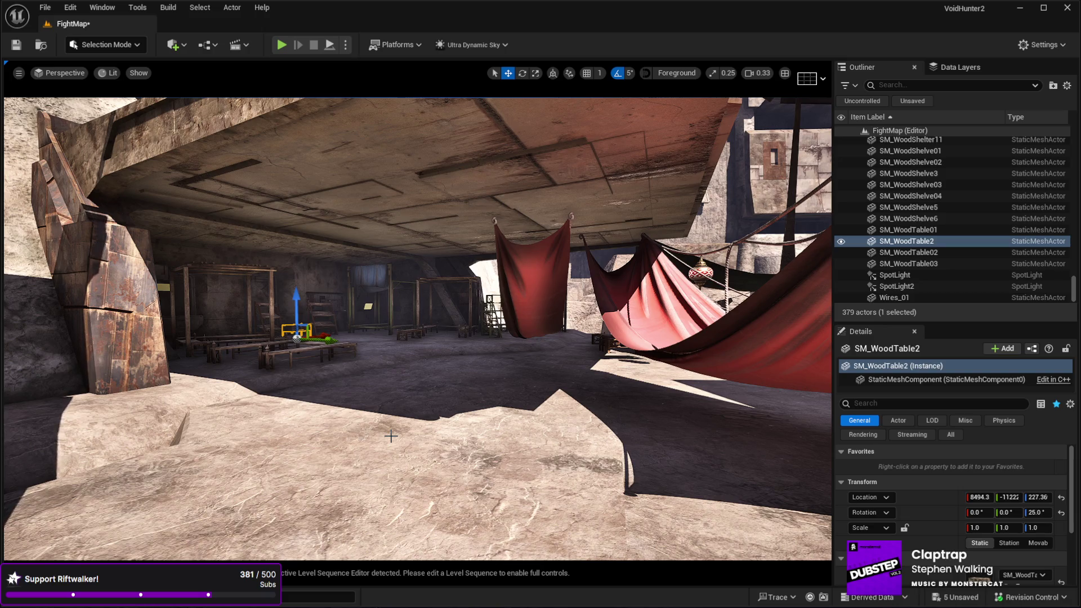
Step: Select the SM_WoodShelter05 bench and turn it about 35 degrees around its vertical axis
mouse_move(321, 379)
left_mouse_down()
mouse_move(400, 349)
mouse_move(405, 297)
left_mouse_up()
left_click(606, 361)
key("e")
left_click_drag(607, 378, 585, 372)
mouse_move(726, 371)
left_mouse_down()
mouse_move(718, 374)
mouse_move(777, 413)
mouse_move(698, 435)
mouse_move(575, 412)
mouse_move(560, 398)
left_mouse_up()
Step: Move the bench toward the lower left so its legs rest on the floor at Z 230.96
key("w")
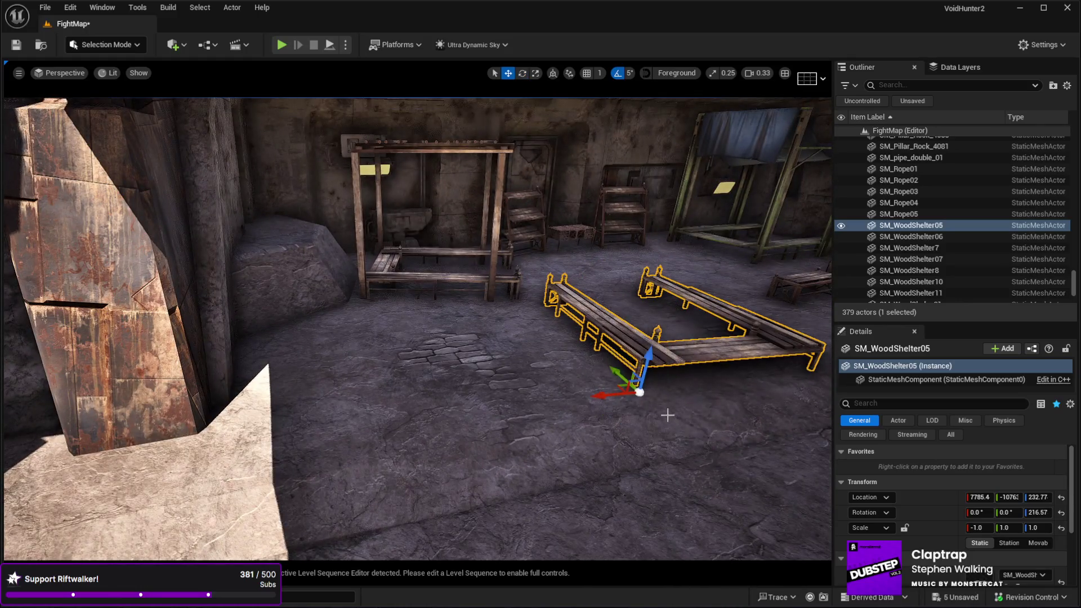
mouse_move(624, 390)
left_mouse_down()
mouse_move(428, 459)
mouse_move(345, 453)
mouse_move(355, 448)
mouse_move(368, 461)
mouse_move(362, 453)
mouse_move(316, 498)
mouse_move(325, 502)
left_mouse_up()
key("e")
key("w")
mouse_move(353, 459)
left_mouse_down()
mouse_move(447, 454)
mouse_move(378, 442)
mouse_move(449, 466)
mouse_move(403, 429)
mouse_move(406, 414)
mouse_move(424, 427)
mouse_move(450, 366)
left_mouse_up()
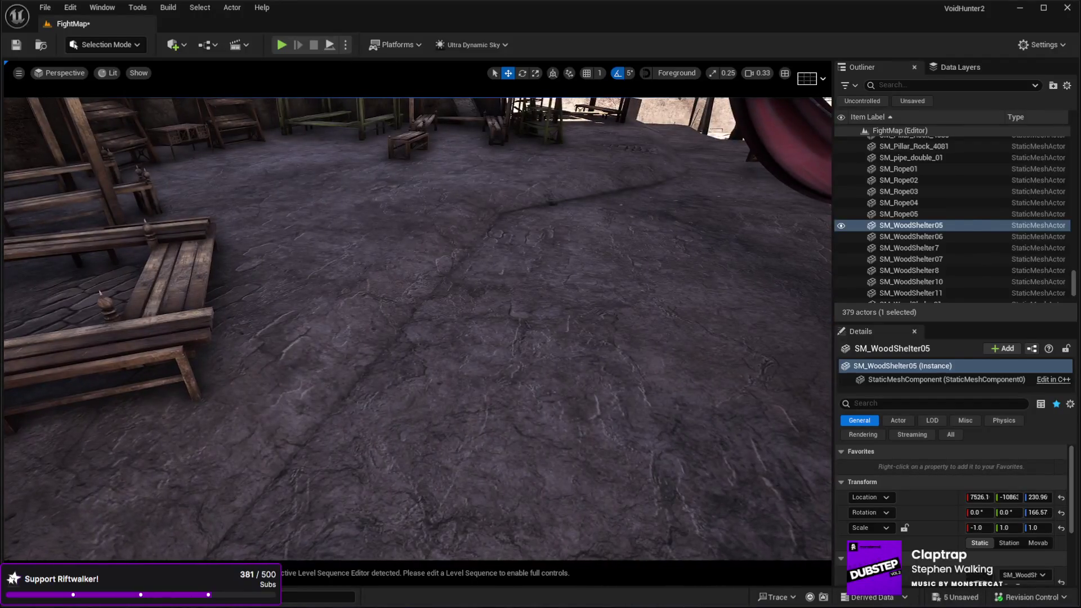
left_click(583, 465)
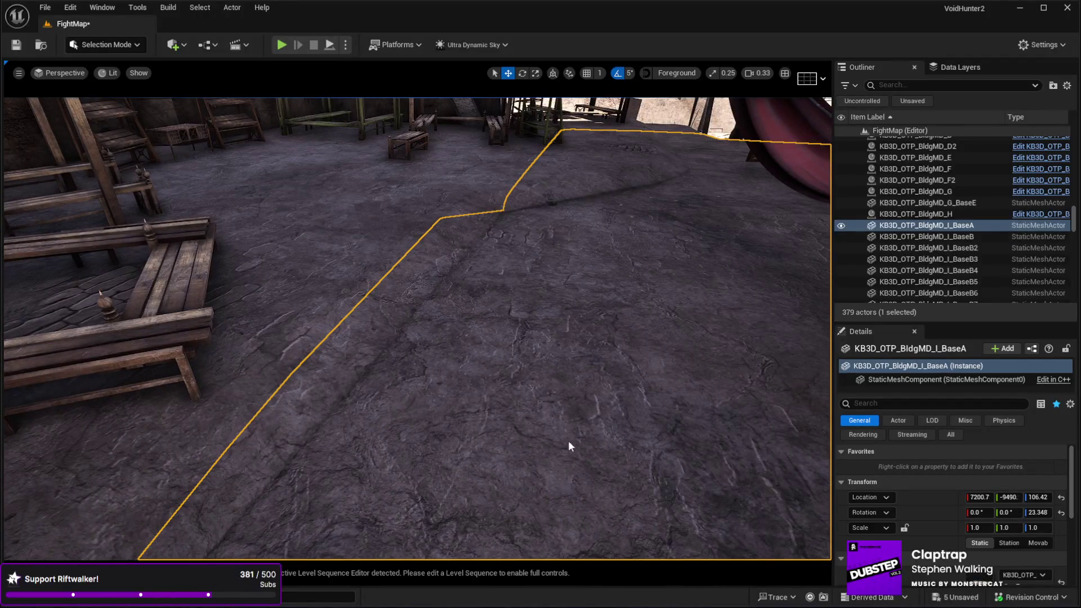
key("alt+p")
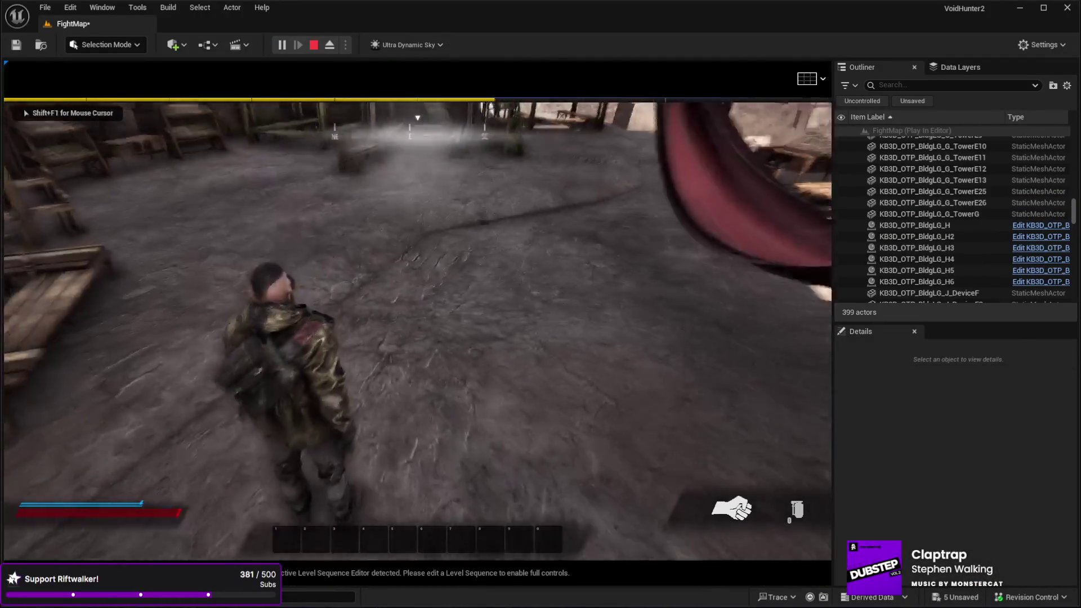
key("w")
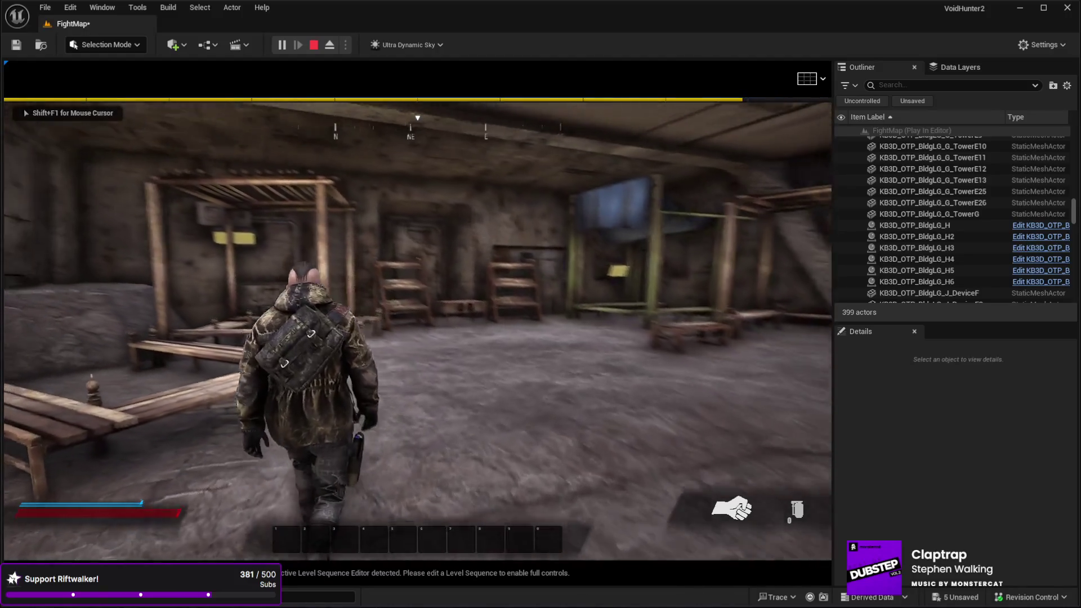
key("w")
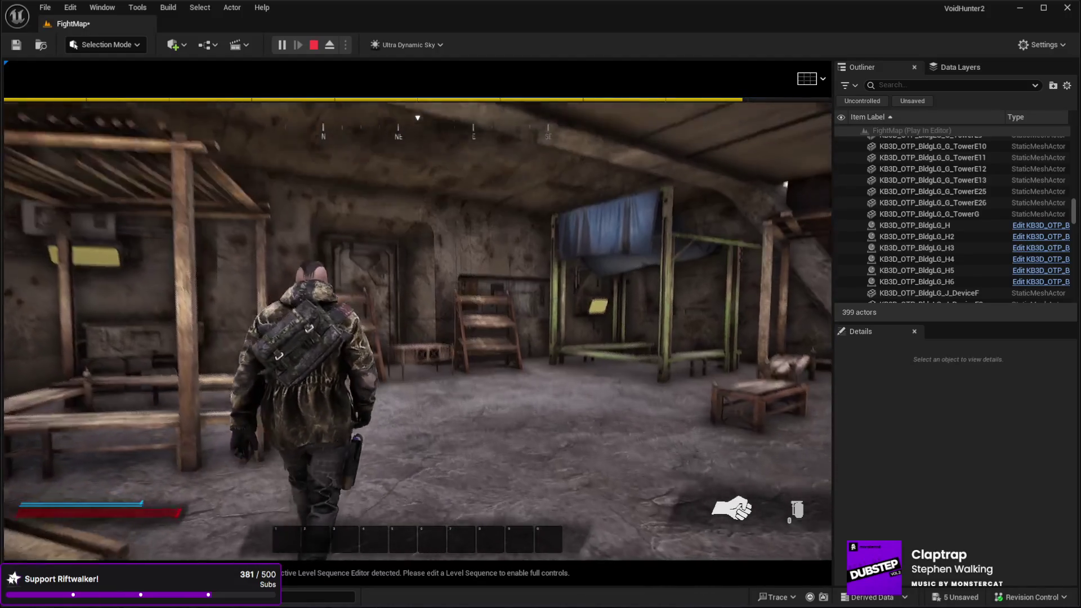
key("w")
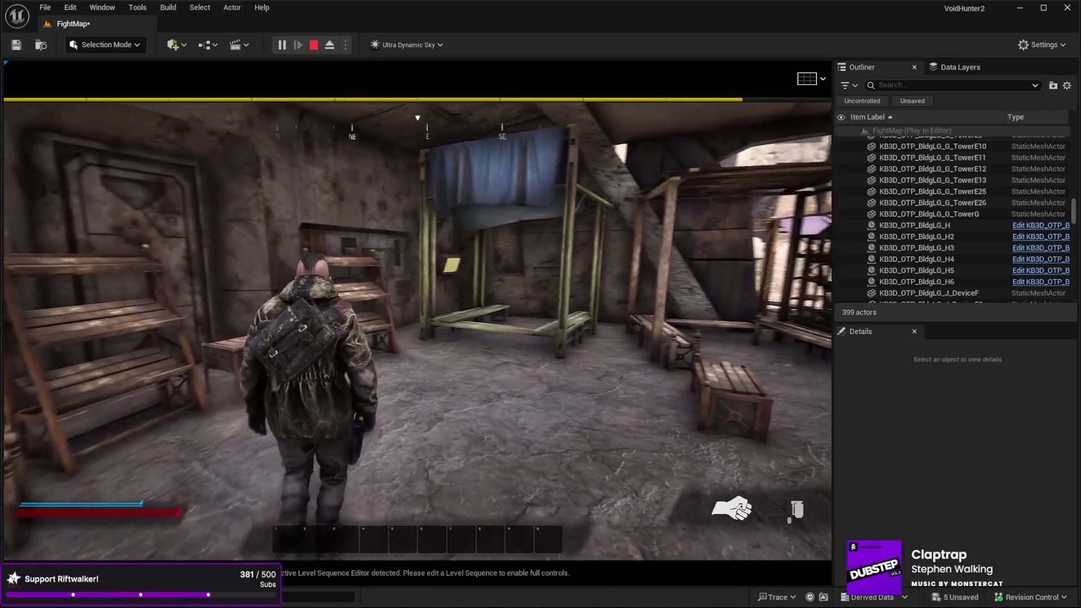
key("w")
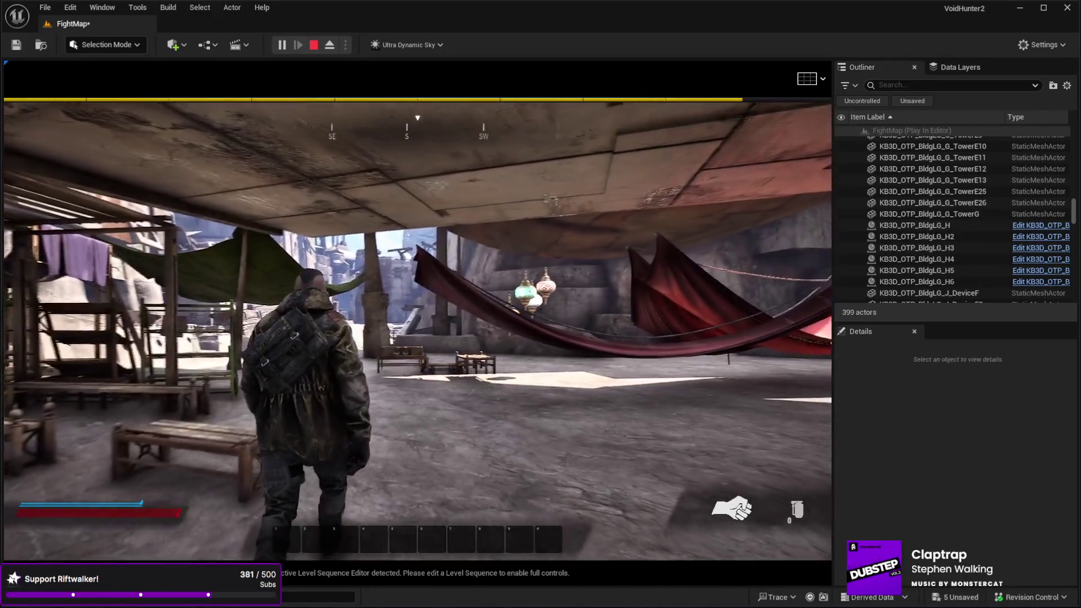
key("w")
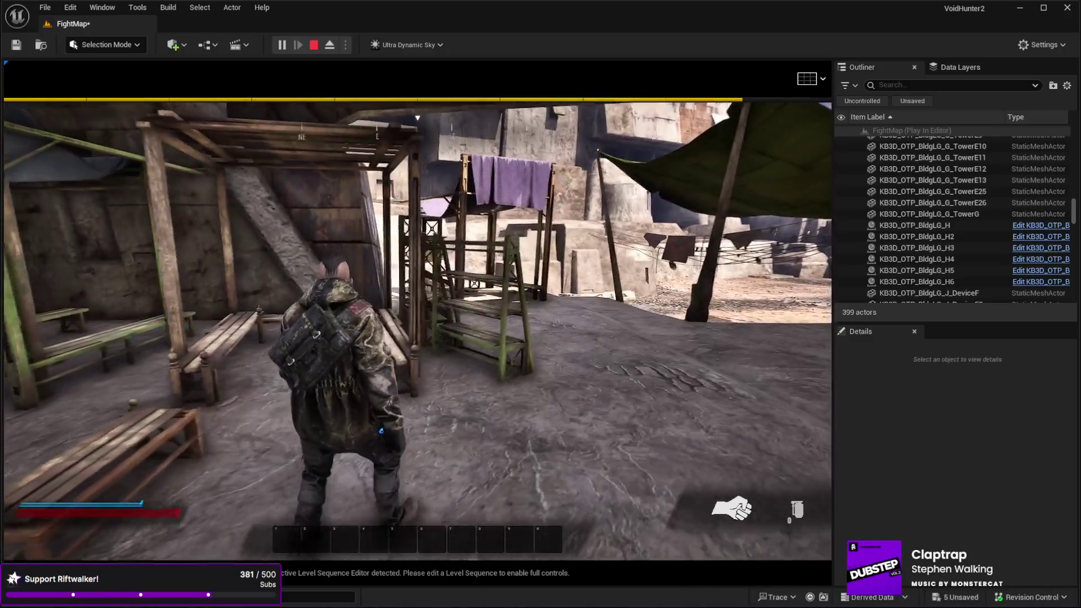
key("w")
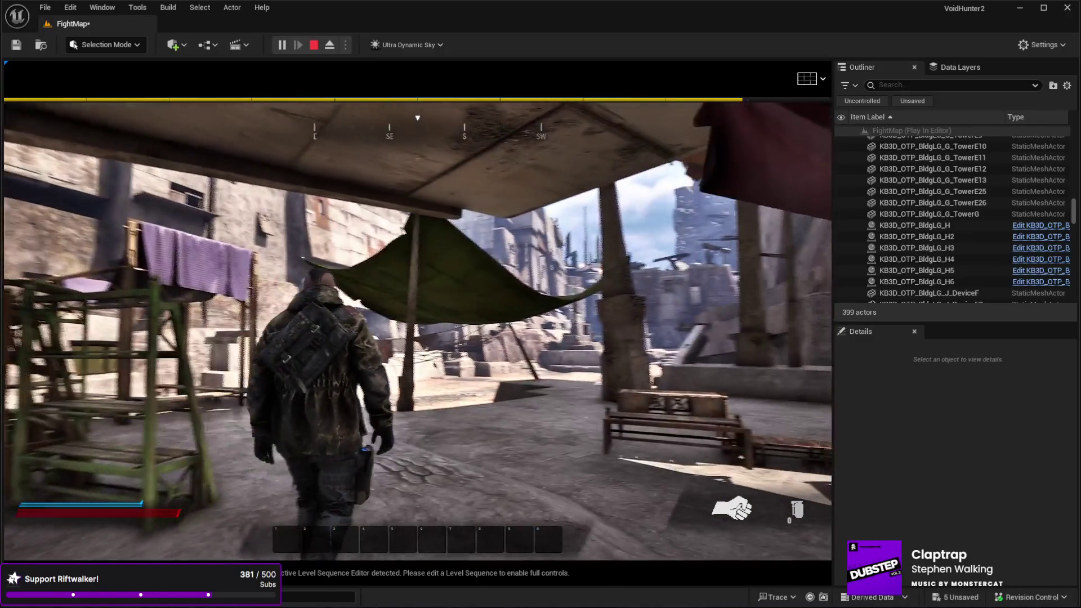
key("w")
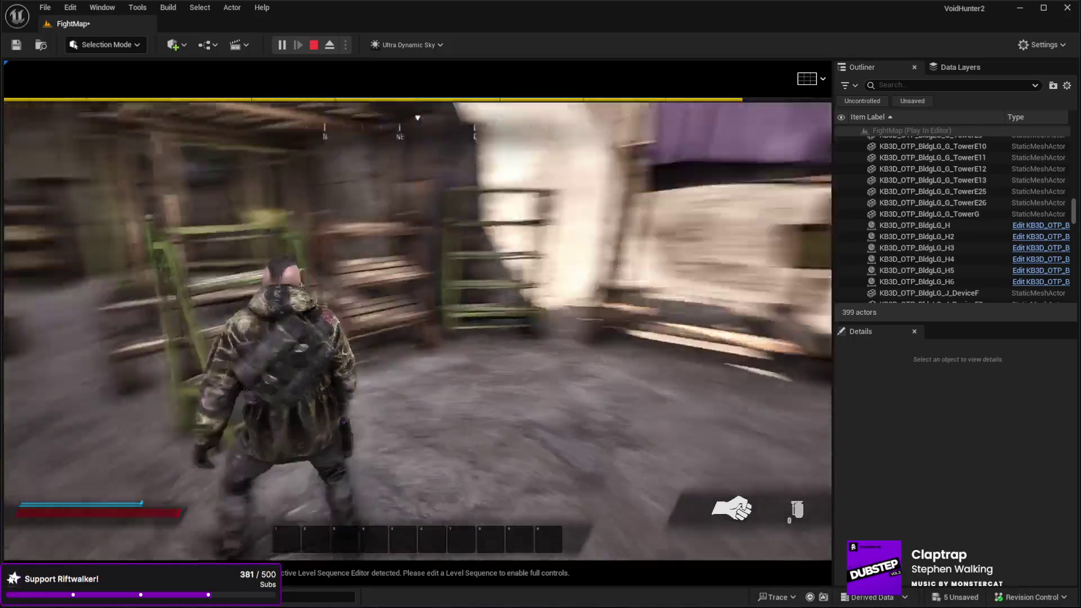
key("Escape")
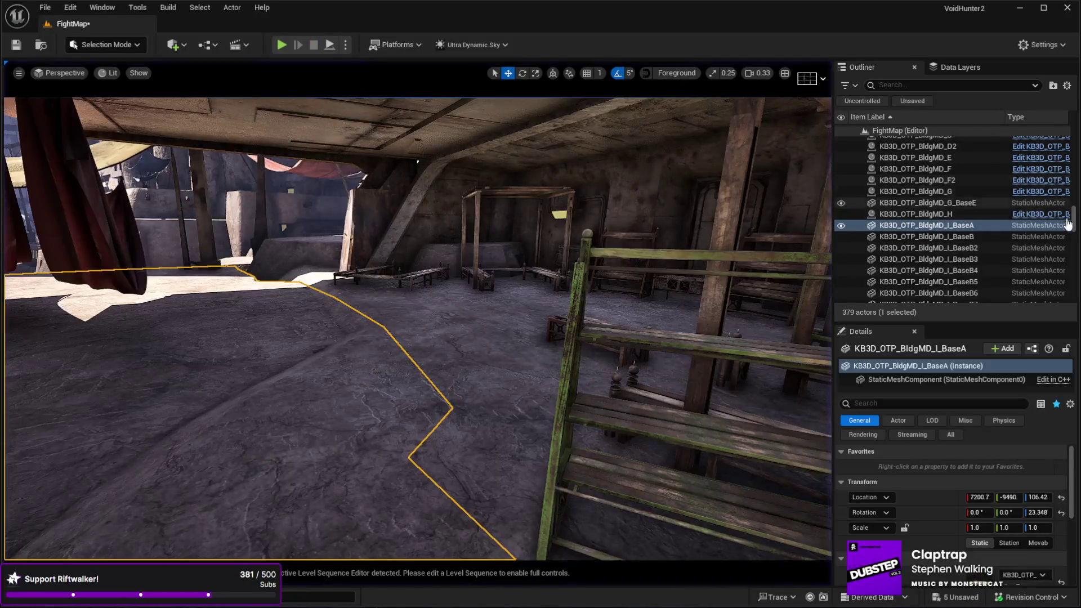
Step: Enter 700 for the Sky's Time Of Day, then drag it down toward about 450 for night
scroll(923, 169, "down", 1)
left_click(908, 236)
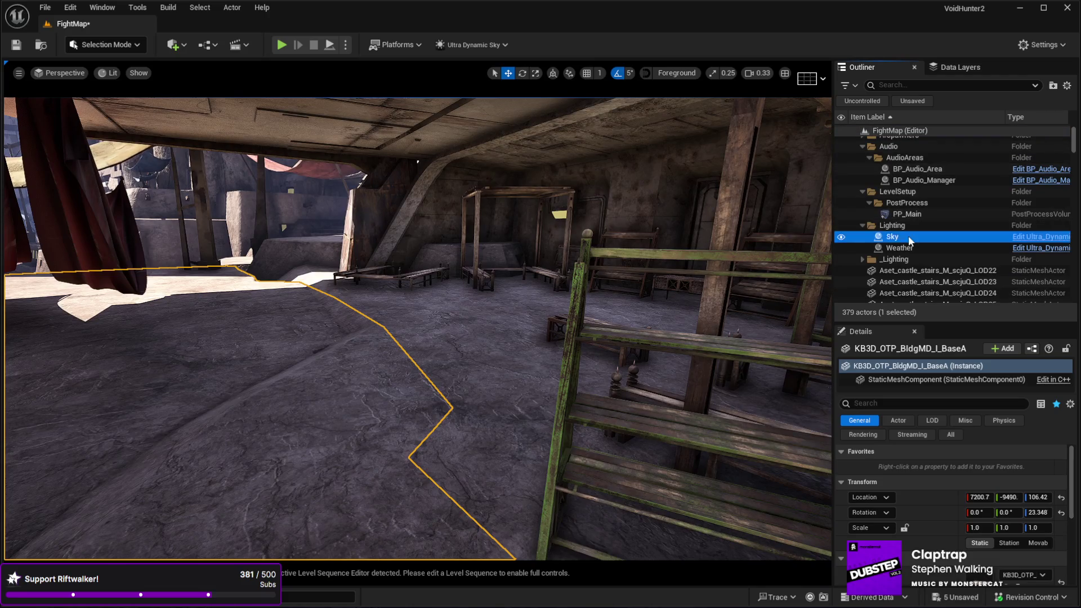
type("700")
key("Return")
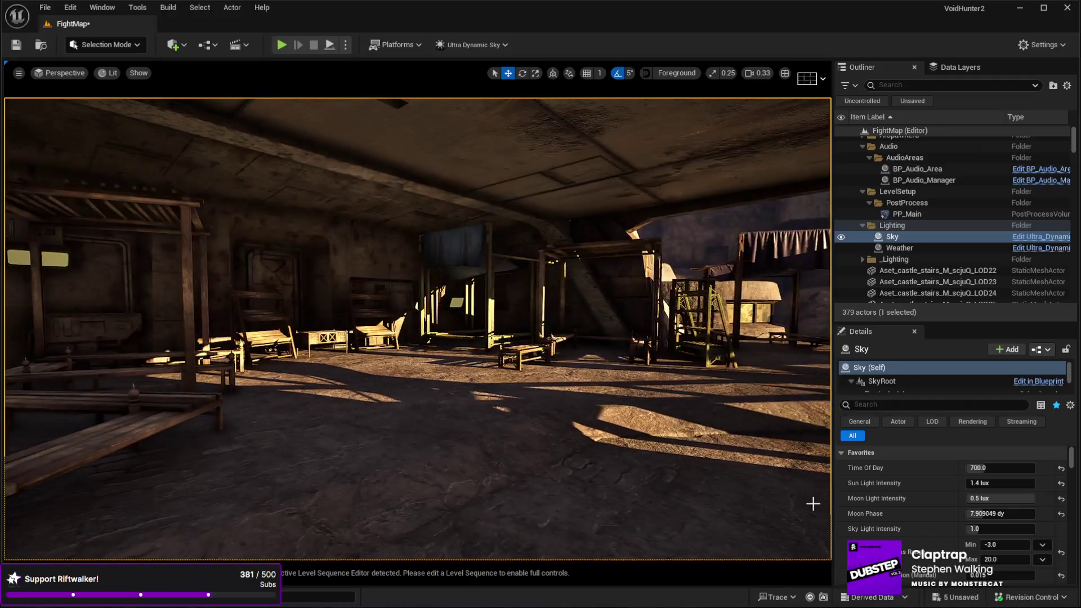
left_click_drag(978, 466, 896, 466)
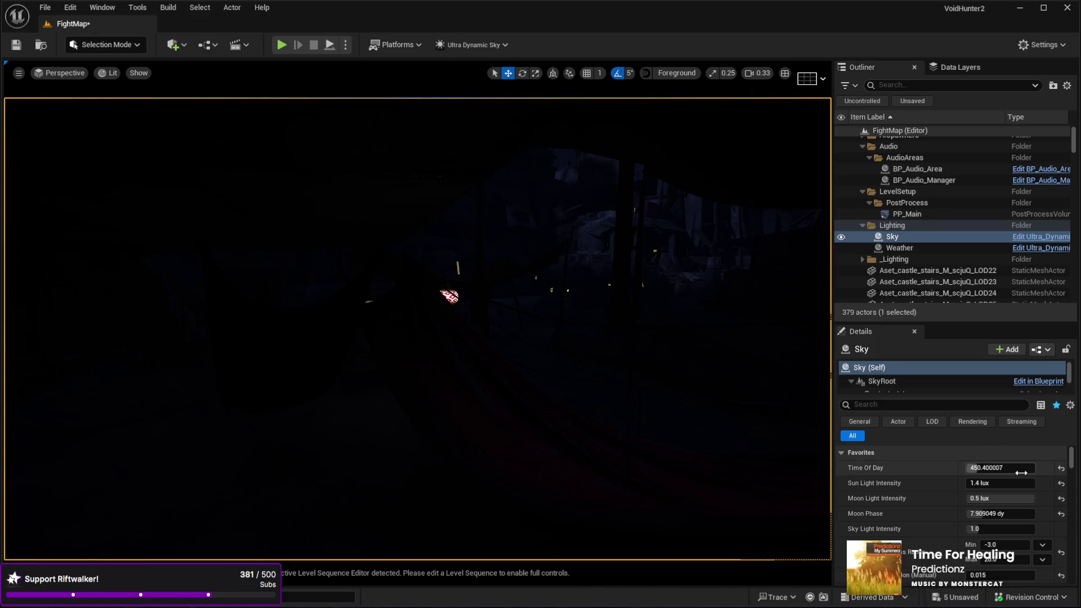
left_click_drag(975, 468, 946, 468)
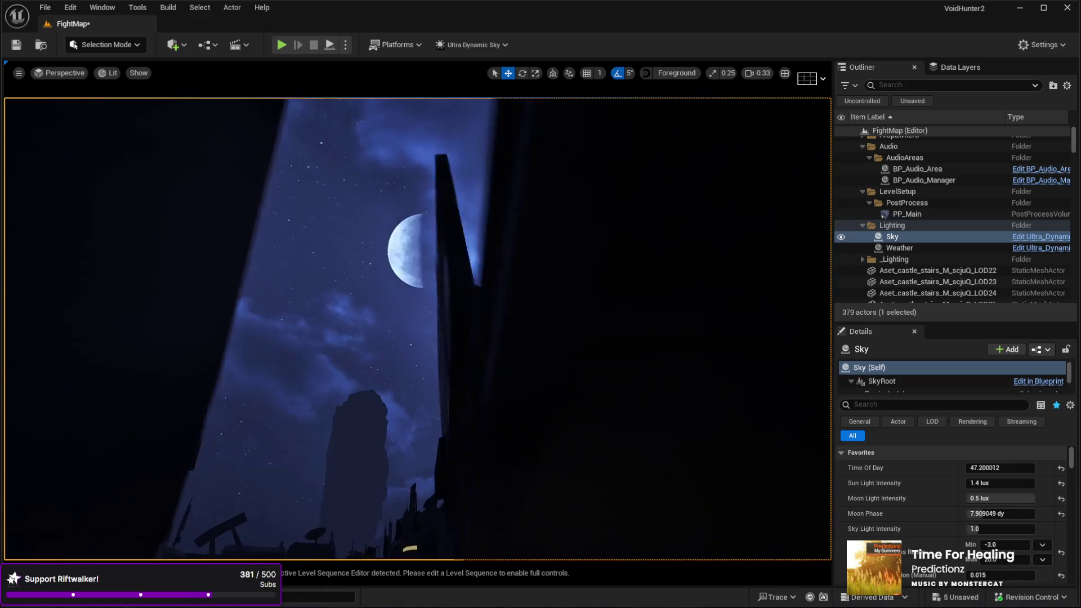
Step: Tune the Sky's Moon Phase to a partial moon at 5.906, keeping Moon Light Intensity unchanged
left_click_drag(976, 514, 929, 514)
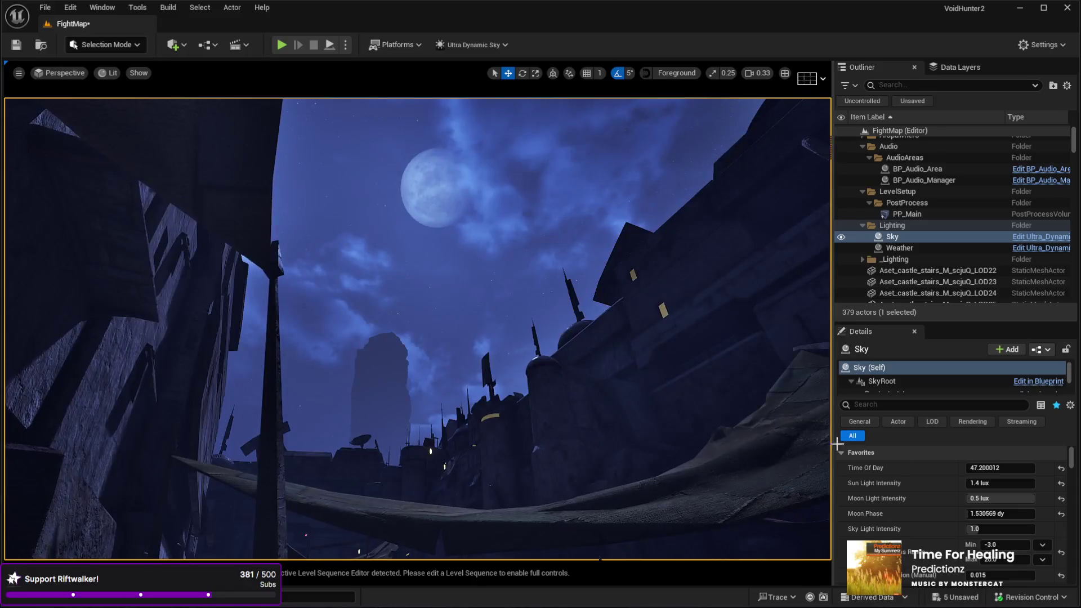
left_click(1060, 499)
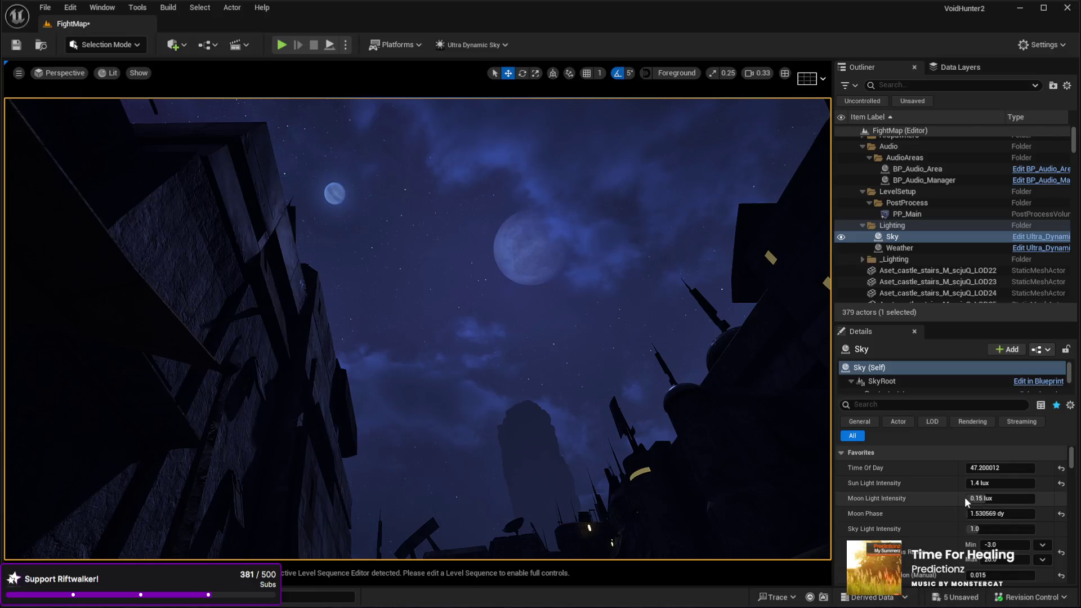
key("ctrl+z")
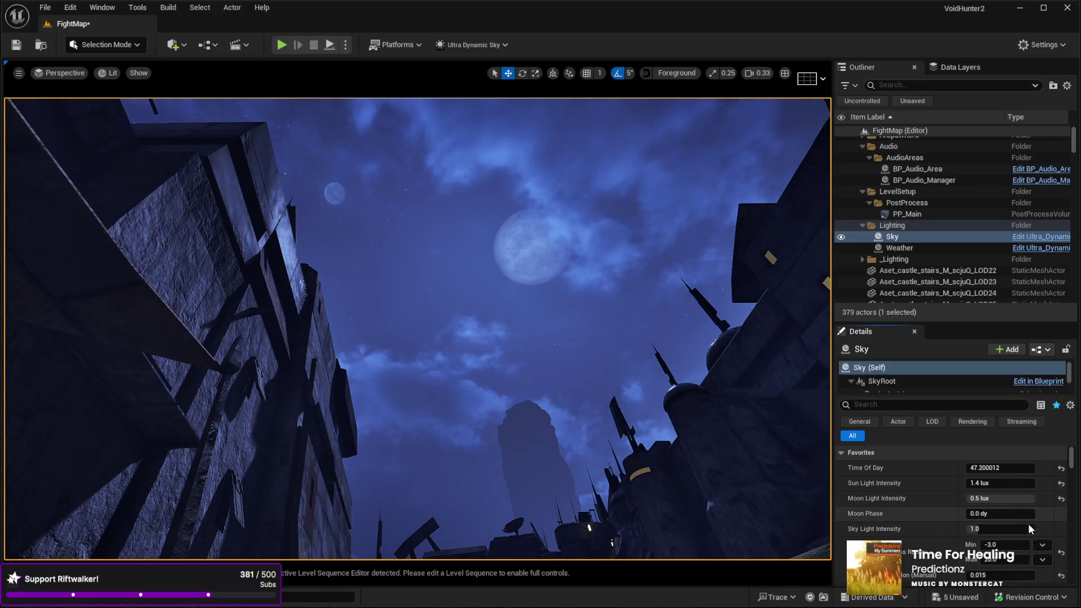
left_click_drag(993, 518, 1008, 518)
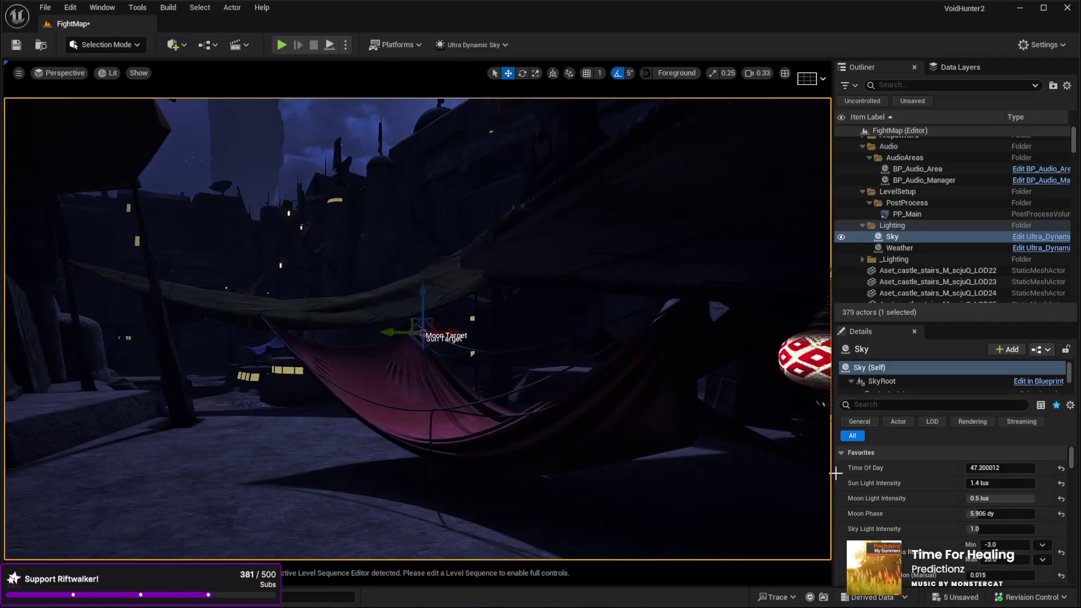
Step: Reset the Sky's Time Of Day, enter 1000, then drag it back toward morning
left_click(1061, 468)
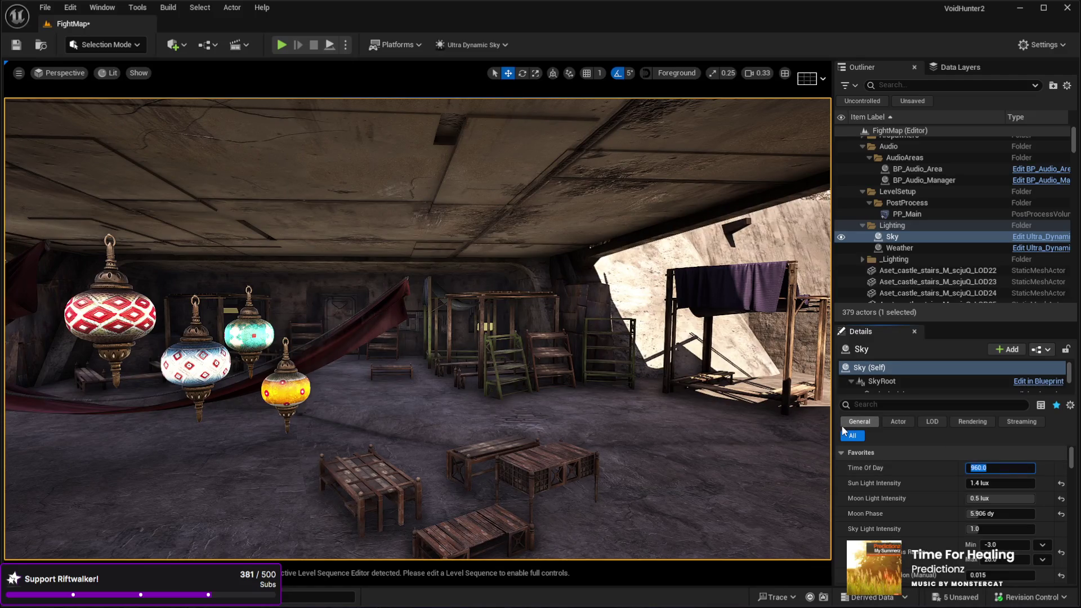
type("1000")
key("Return")
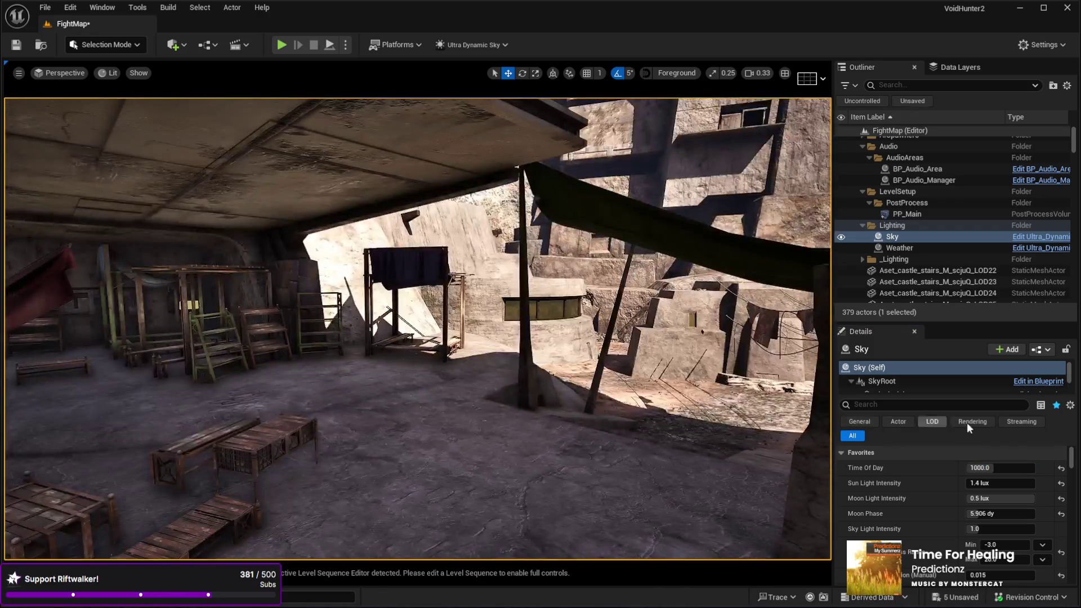
left_click_drag(992, 468, 890, 468)
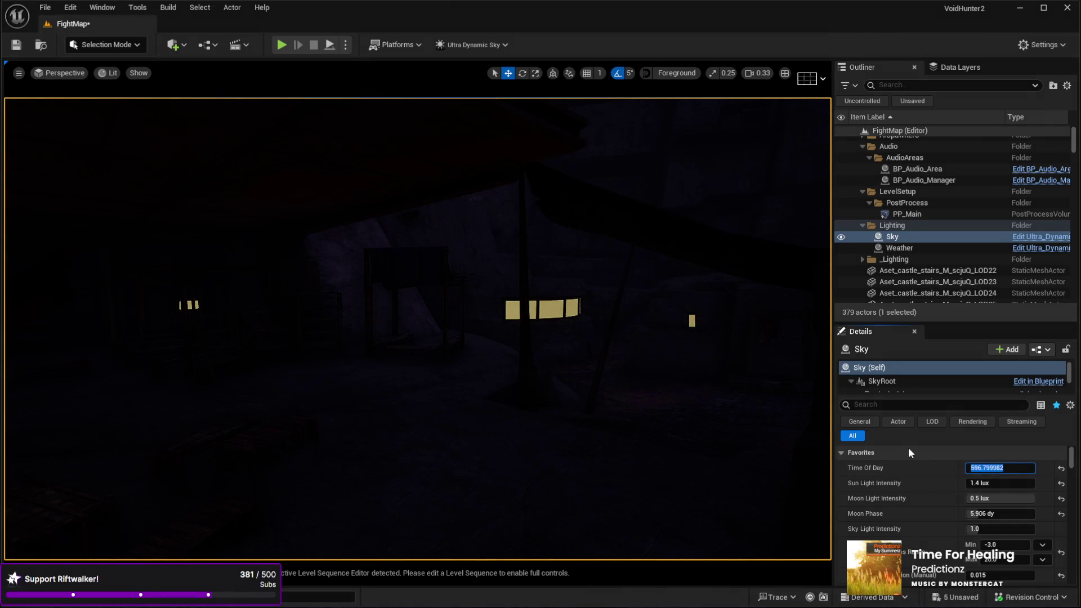
Step: Step Time Of Day through 630, 650 and 670 to 690 for warm sunlit interior lighting
type("630")
key("Return")
type("650")
key("Return")
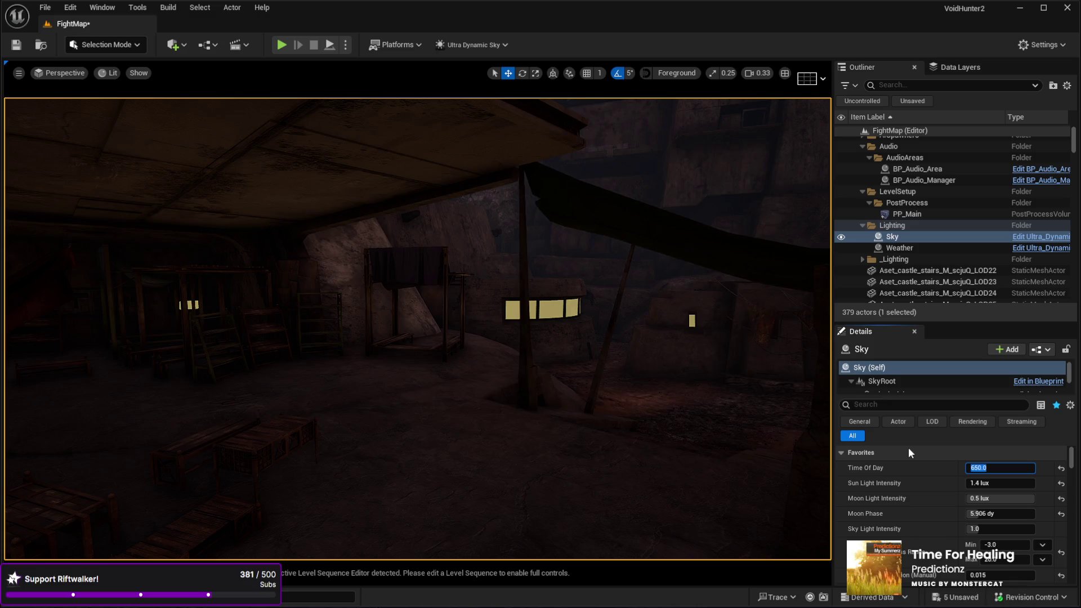
type("670")
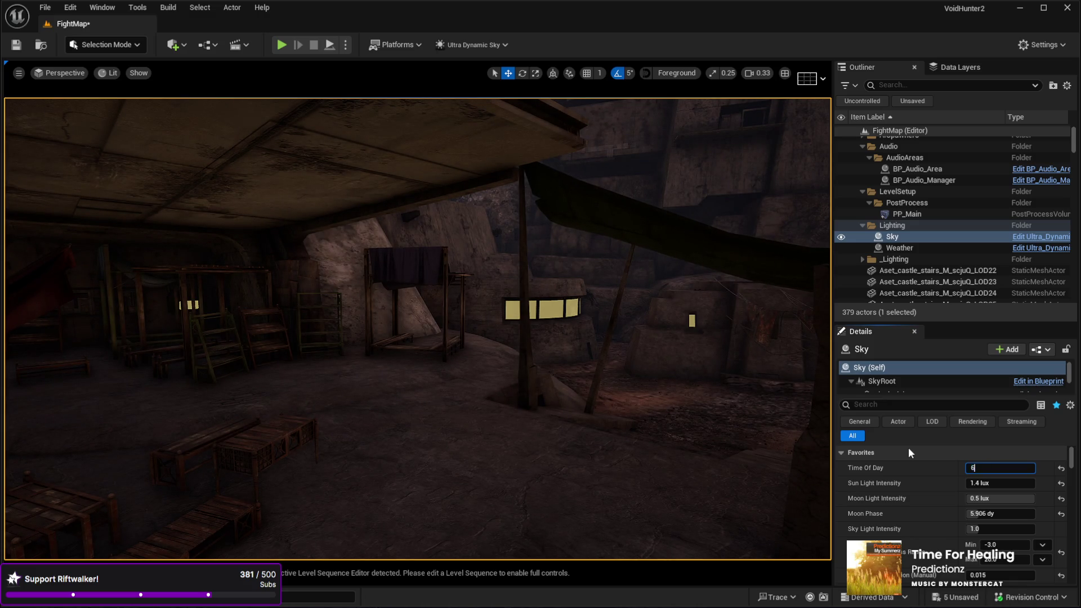
key("Return")
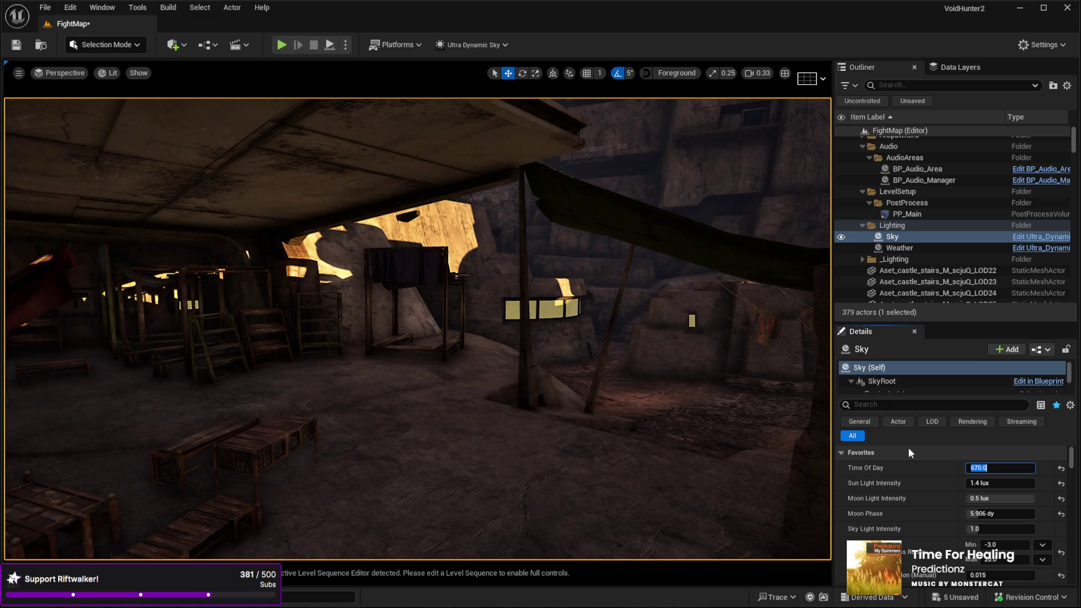
type("690")
key("Return")
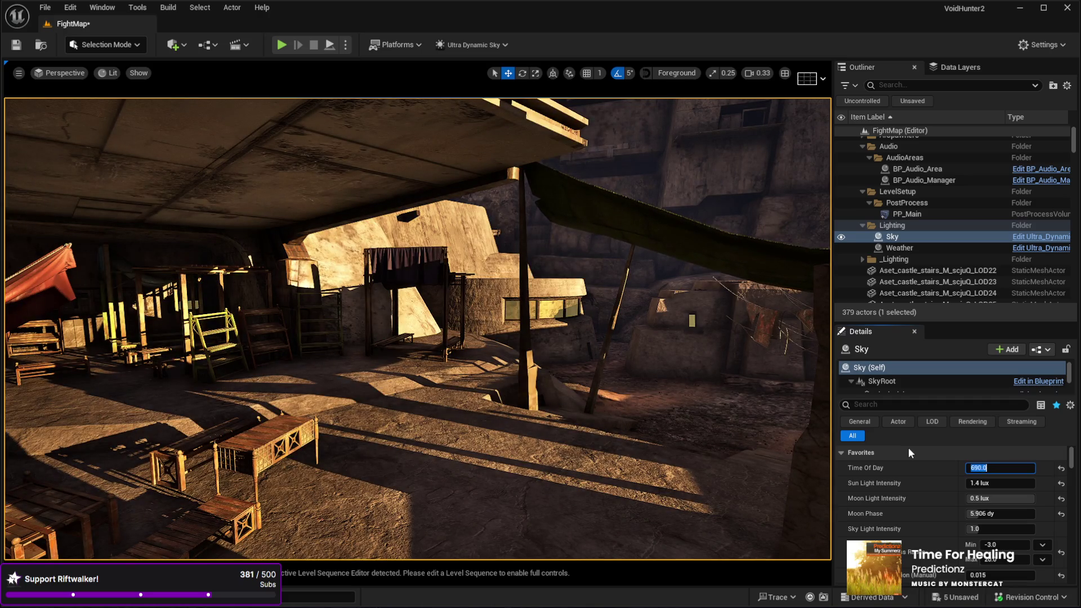
left_click_drag(669, 451, 648, 425)
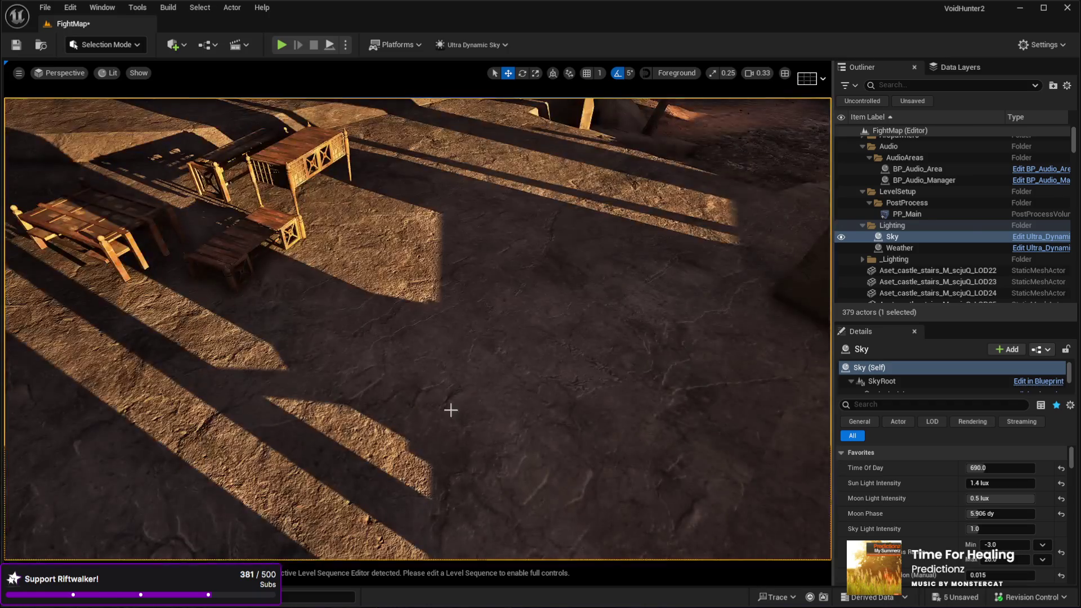
left_click(497, 401)
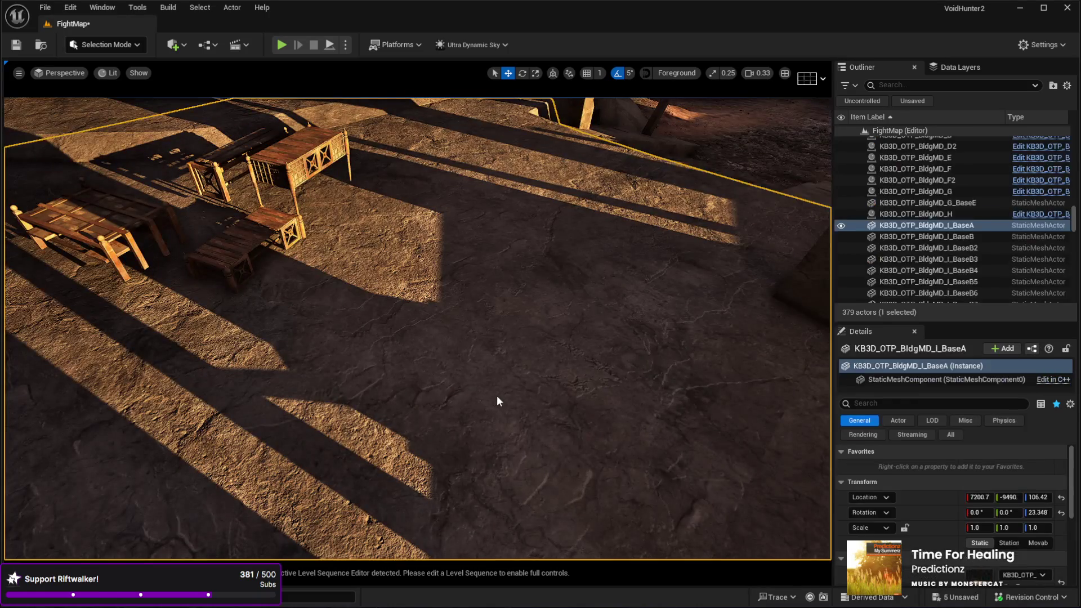
Step: Play-test FightMap fullscreen, running through the courtyard, down the canopy stairs and into the market
key("alt+p")
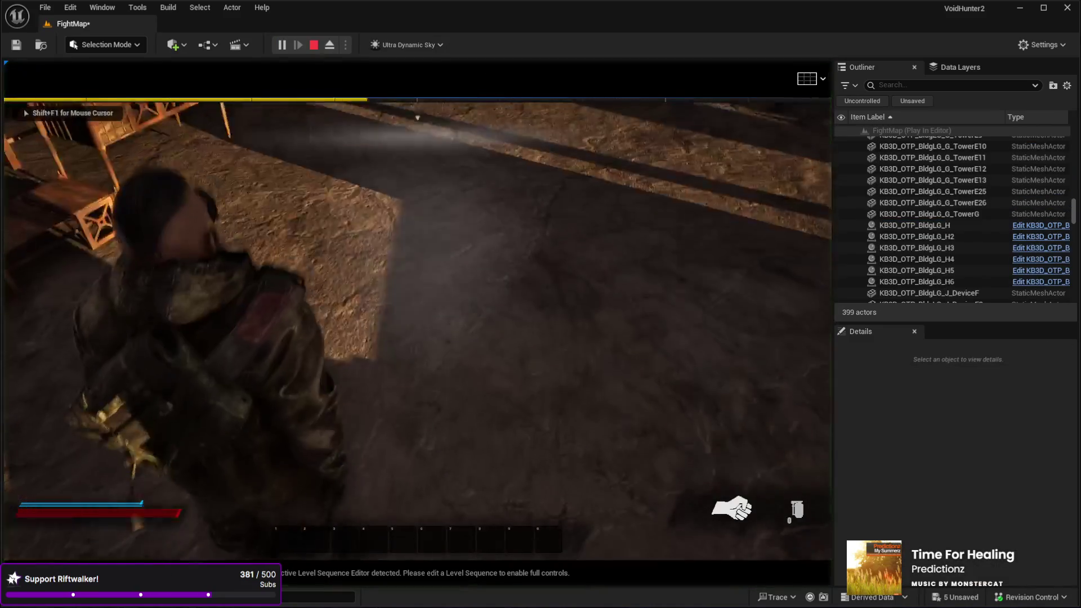
key("F11")
key("w")
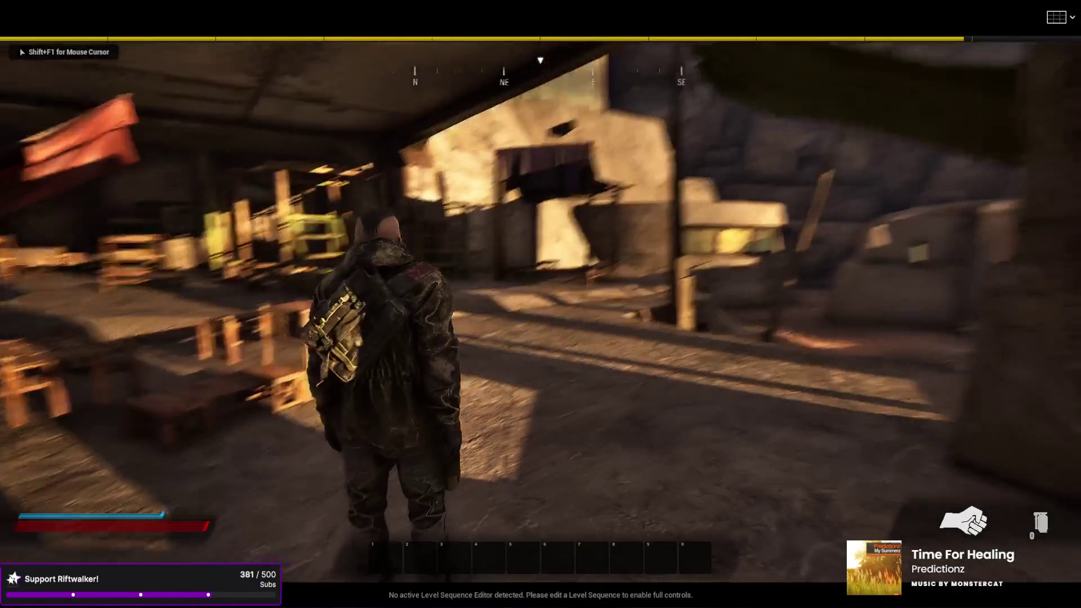
key("w")
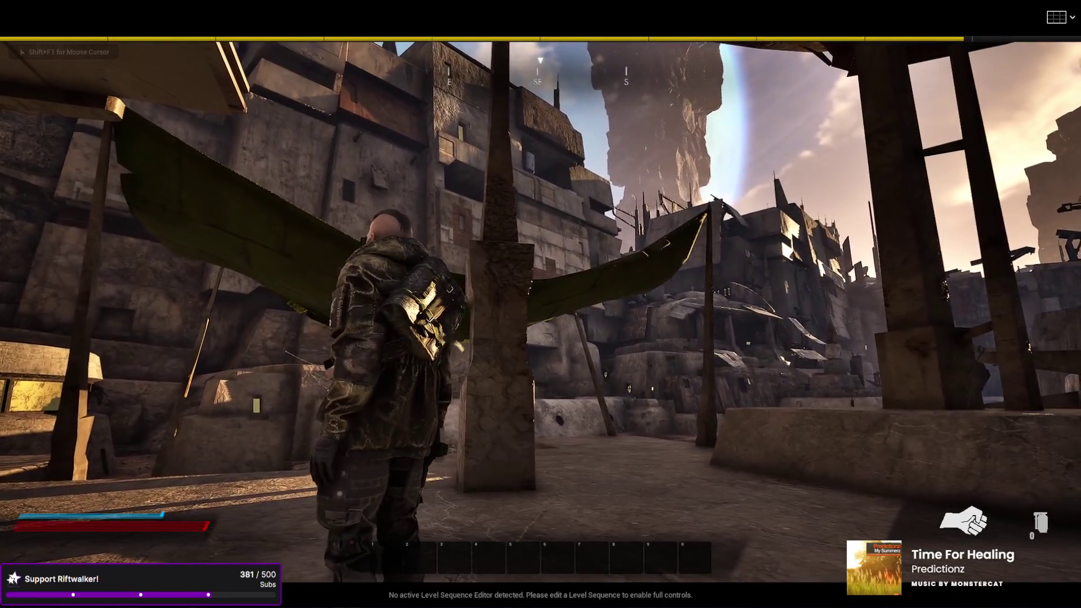
key("w")
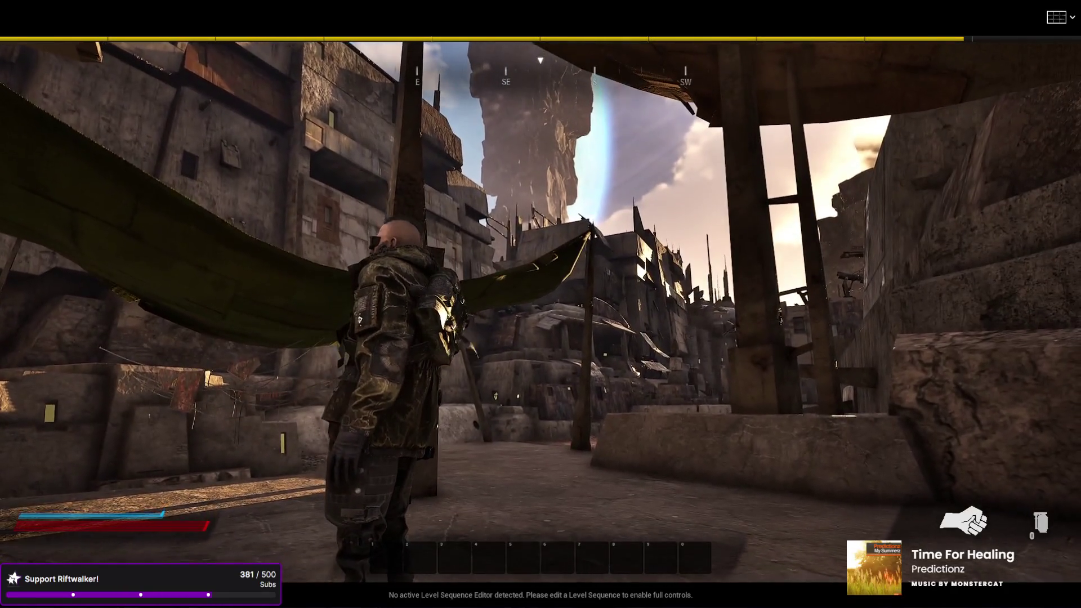
key("w")
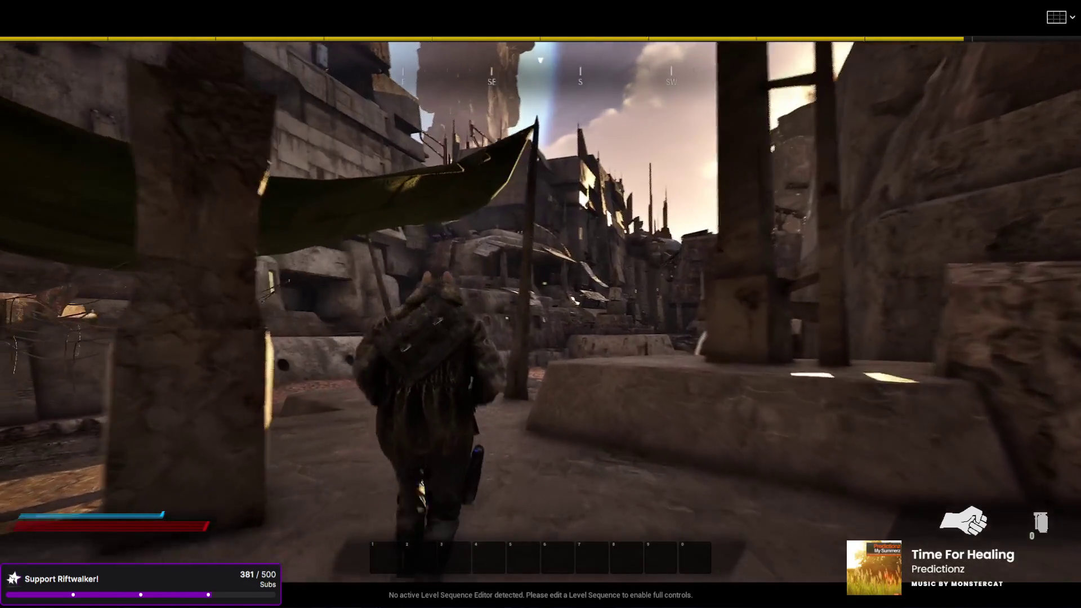
key("w")
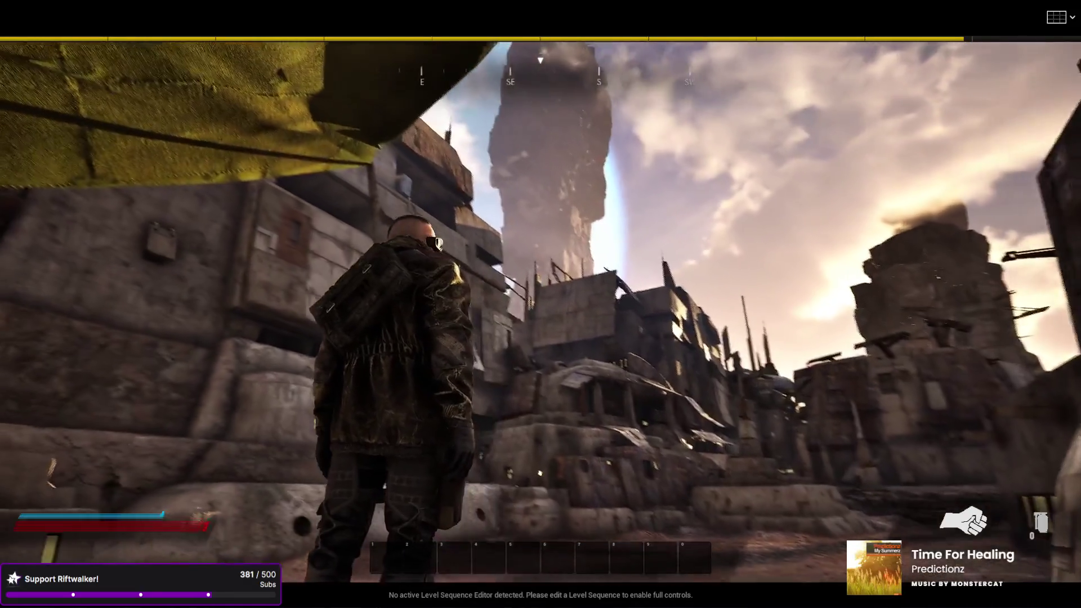
key("w")
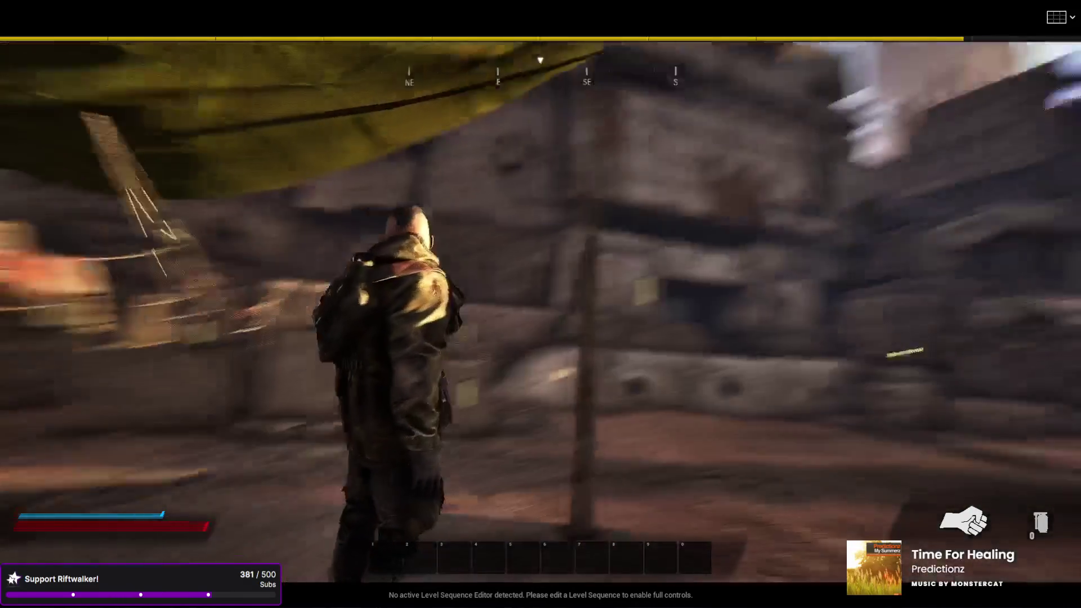
key("w")
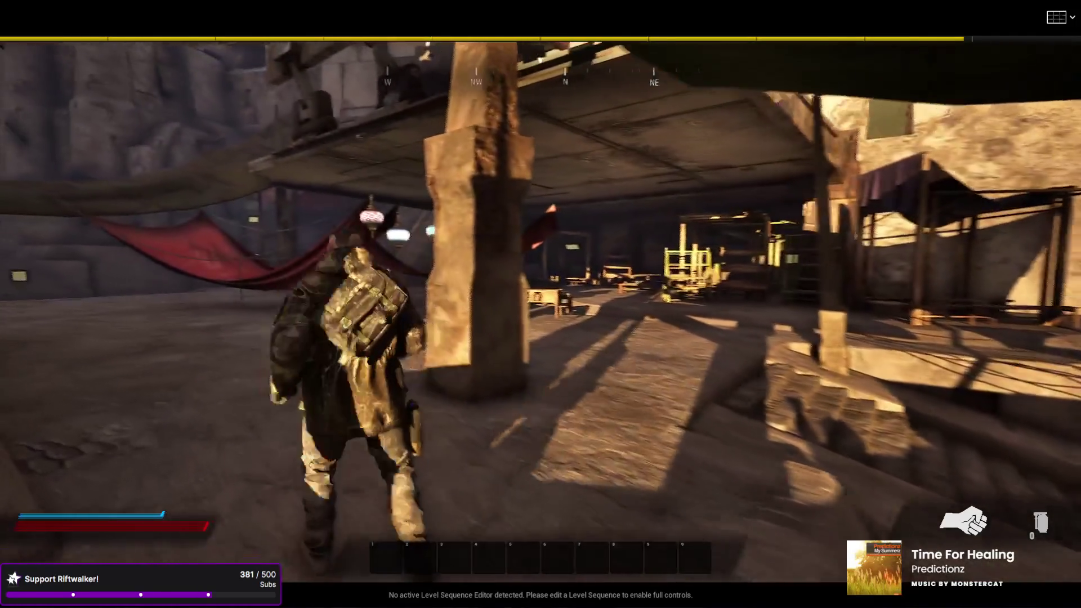
key("w")
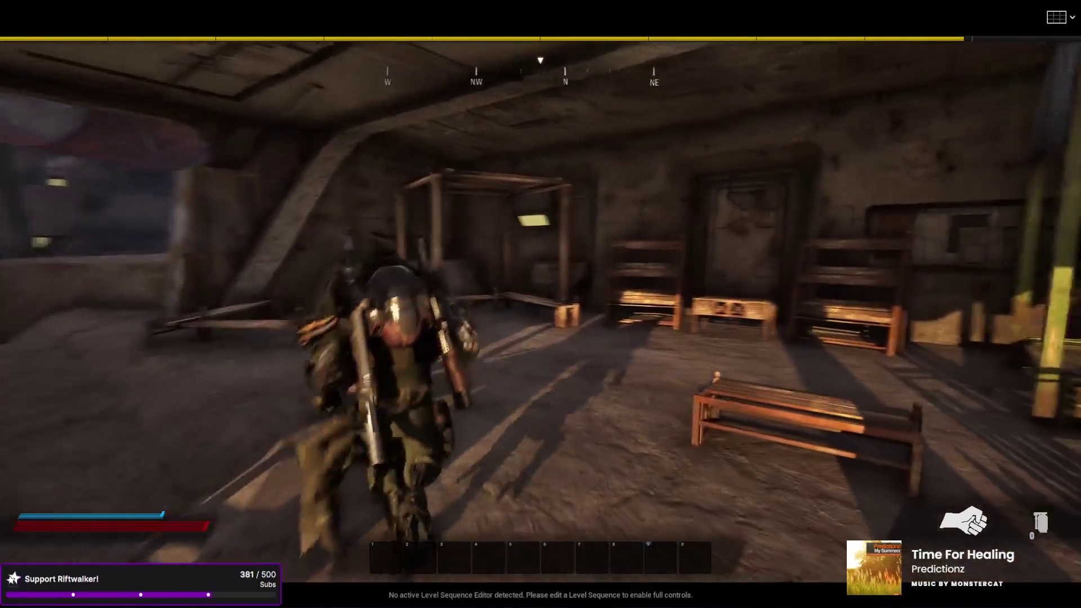
key("Escape")
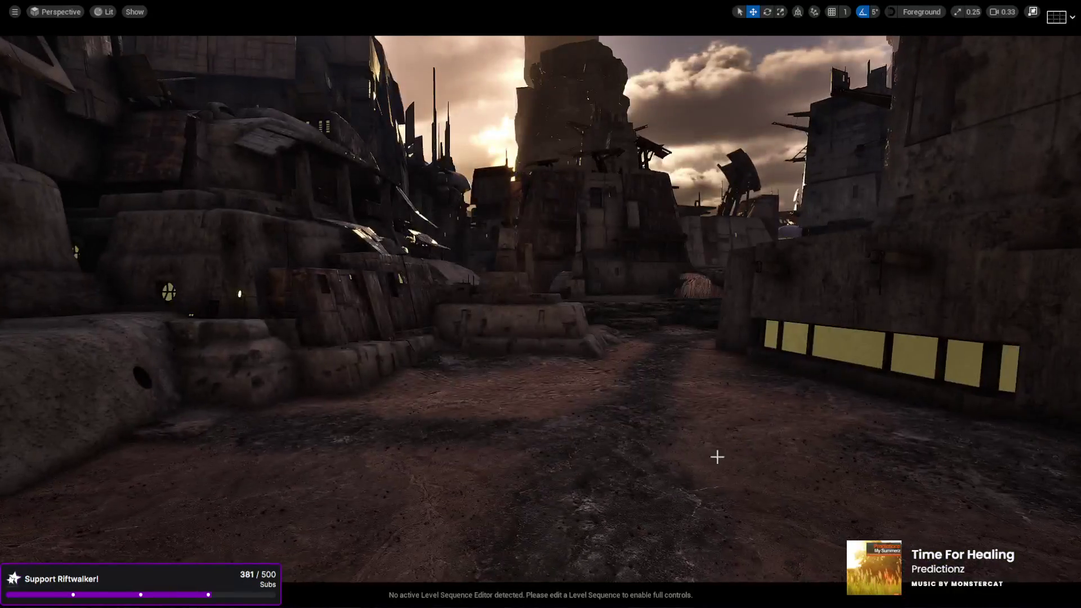
Step: Restore the editor layout and set the Sky's Time Of Day to 1700
left_click(1033, 13)
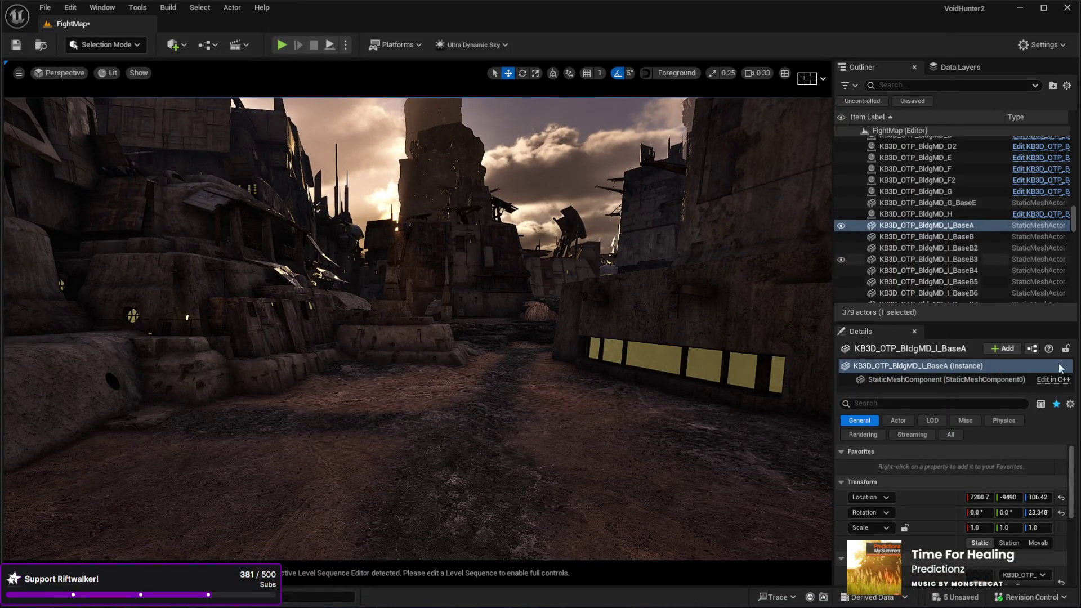
left_click_drag(1073, 219, 1077, 98)
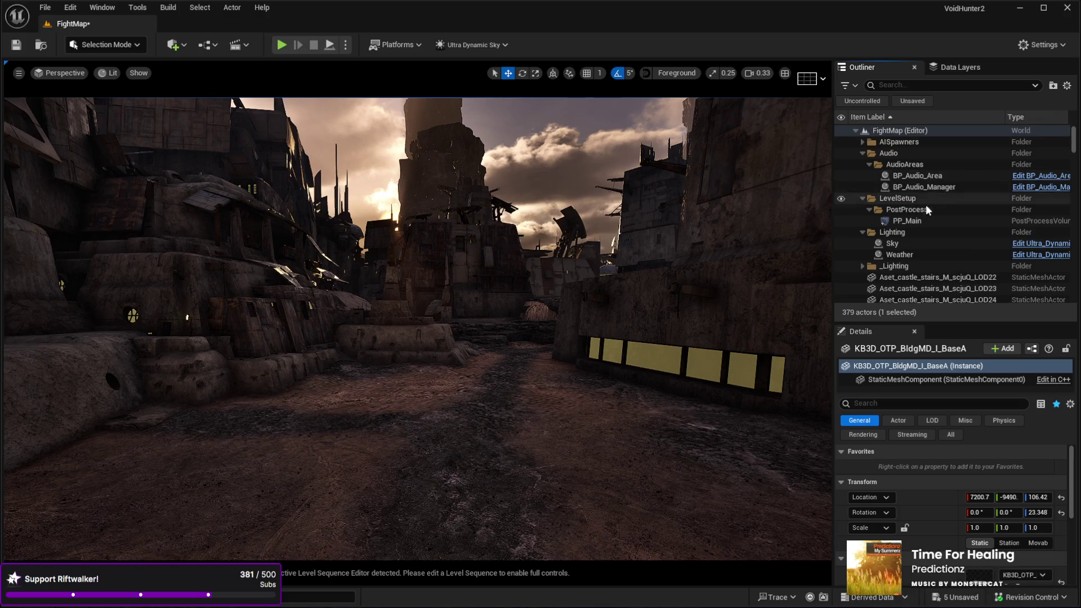
left_click(893, 244)
type("1700")
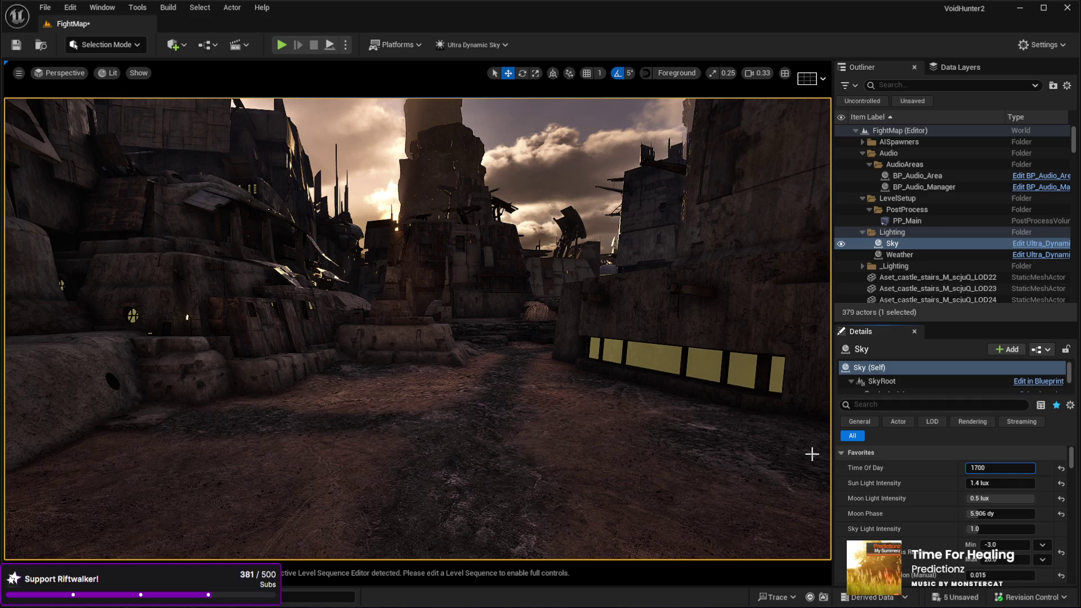
key("Return")
Step: Frame a wide view of the towers, sky and distant mountains
left_click_drag(398, 440, 398, 440)
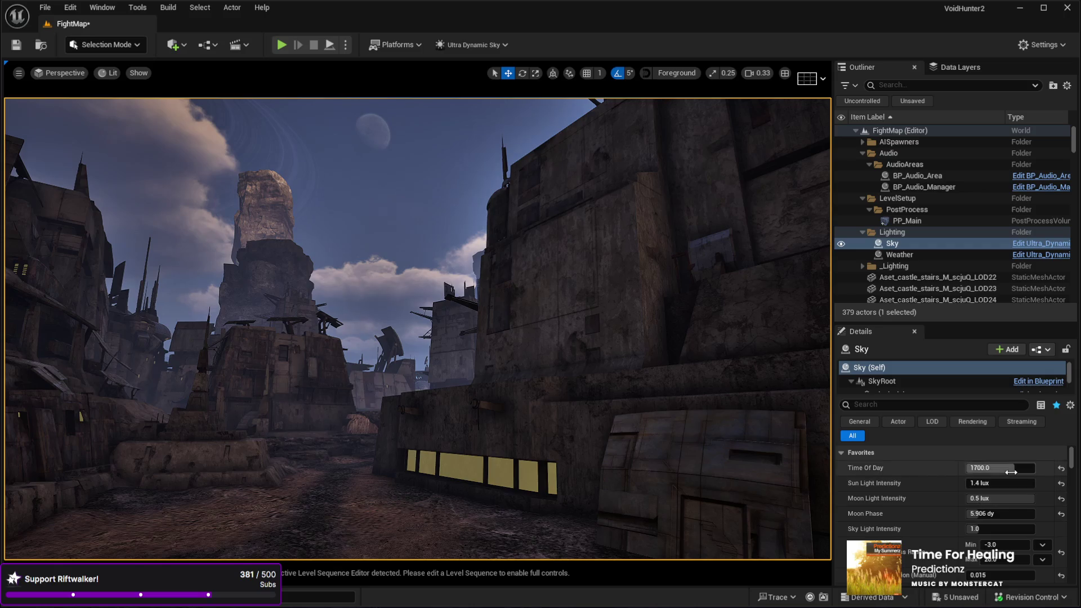
left_click_drag(570, 501, 569, 501)
left_click_drag(686, 94, 724, 105)
scroll(723, 105, "up", 5)
left_click_drag(483, 295, 483, 294)
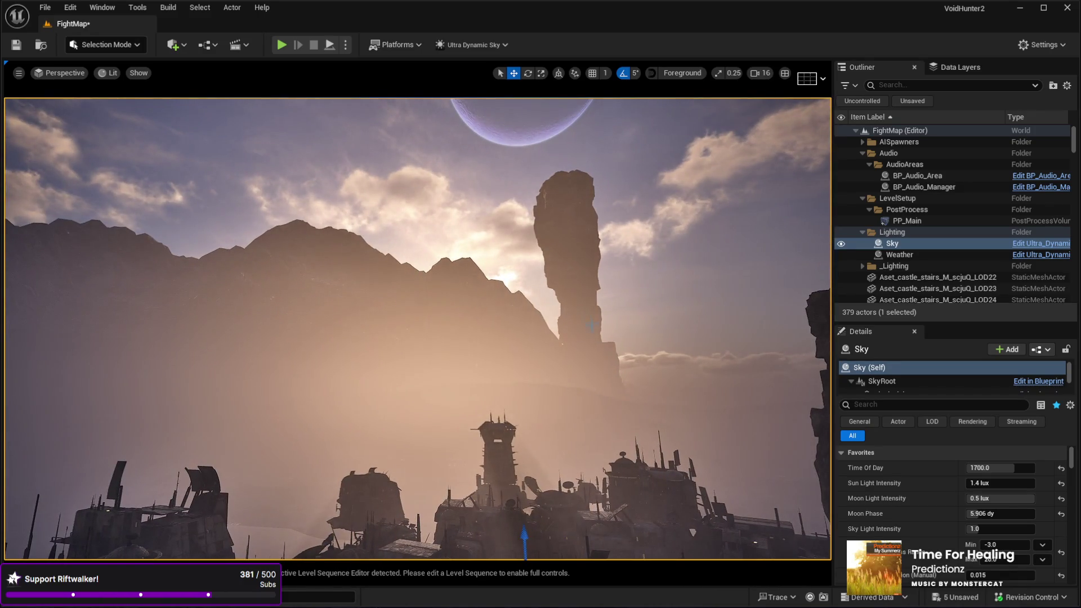
Step: Disable Cast Shadow on the SM_02_mountain_type-c mountain mesh using the 'SHADOW' Details filter
left_click(533, 310)
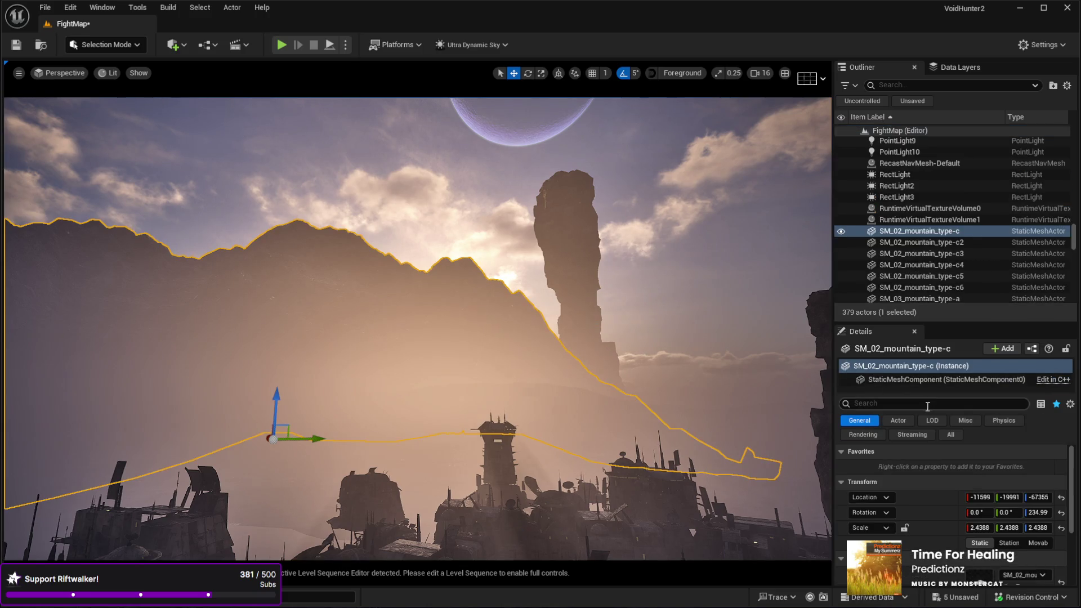
scroll(928, 467, "down", 2)
scroll(927, 463, "up", 2)
type("SHADOW")
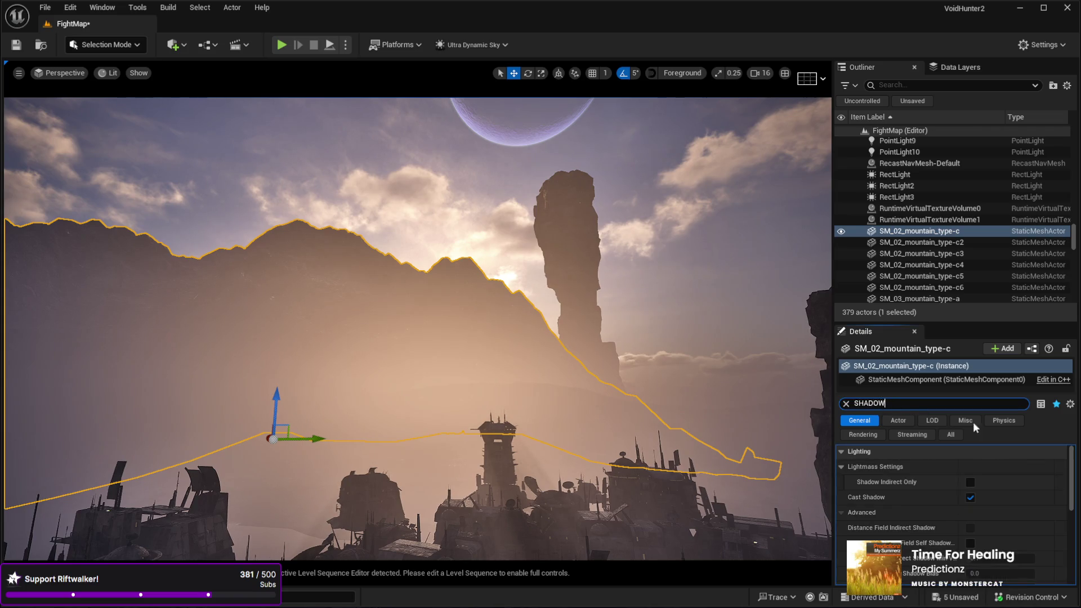
left_click(970, 497)
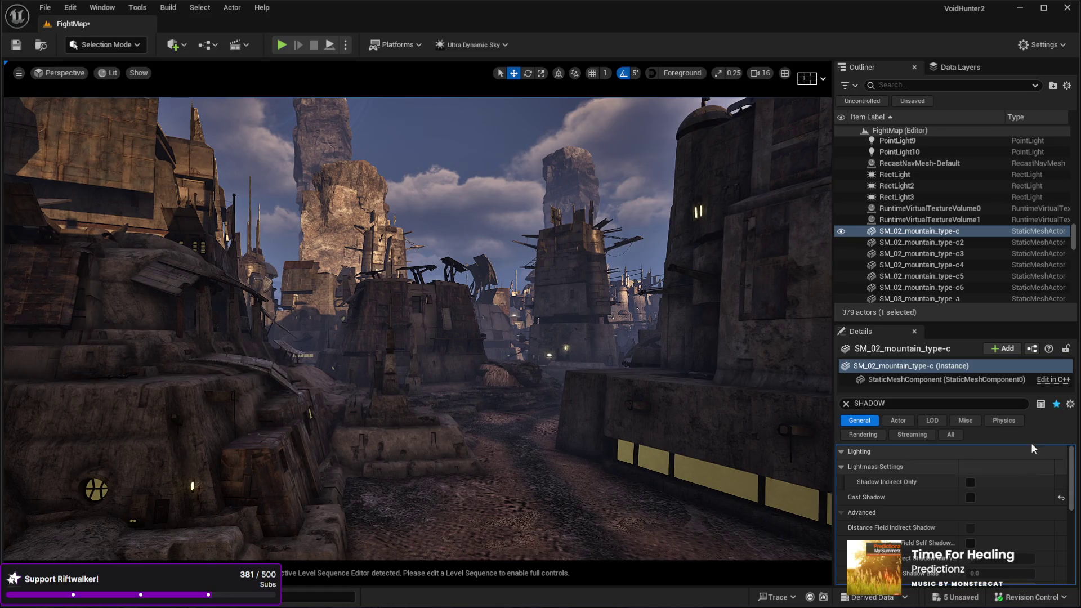
scroll(1077, 242, "up", 10)
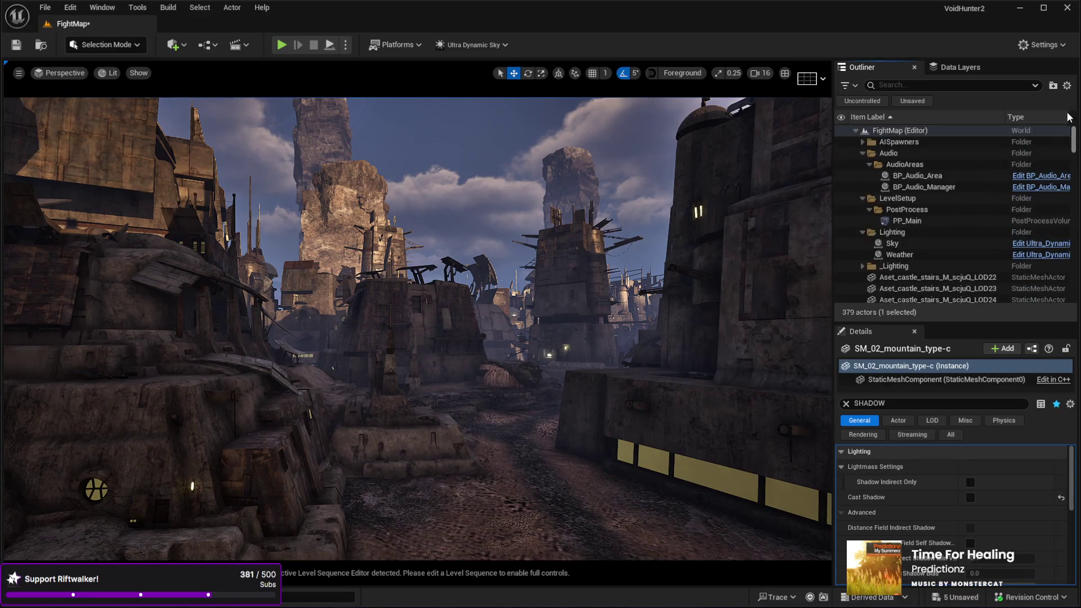
left_click(901, 244)
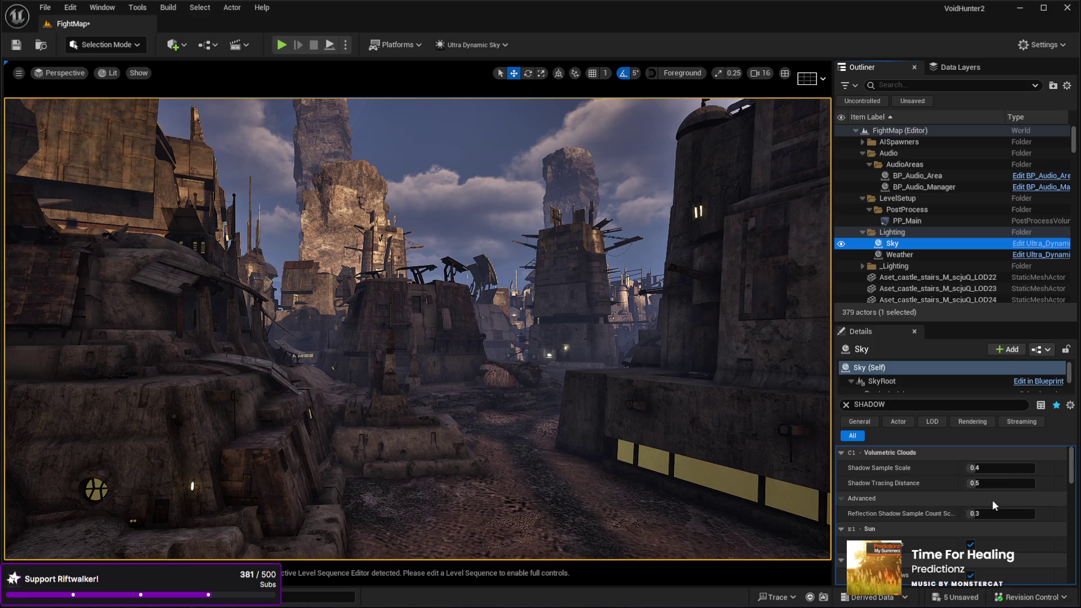
Step: Clear the Details filter and set the Sky's Time Of Day to 1100 for midday sunlight
left_click(846, 406)
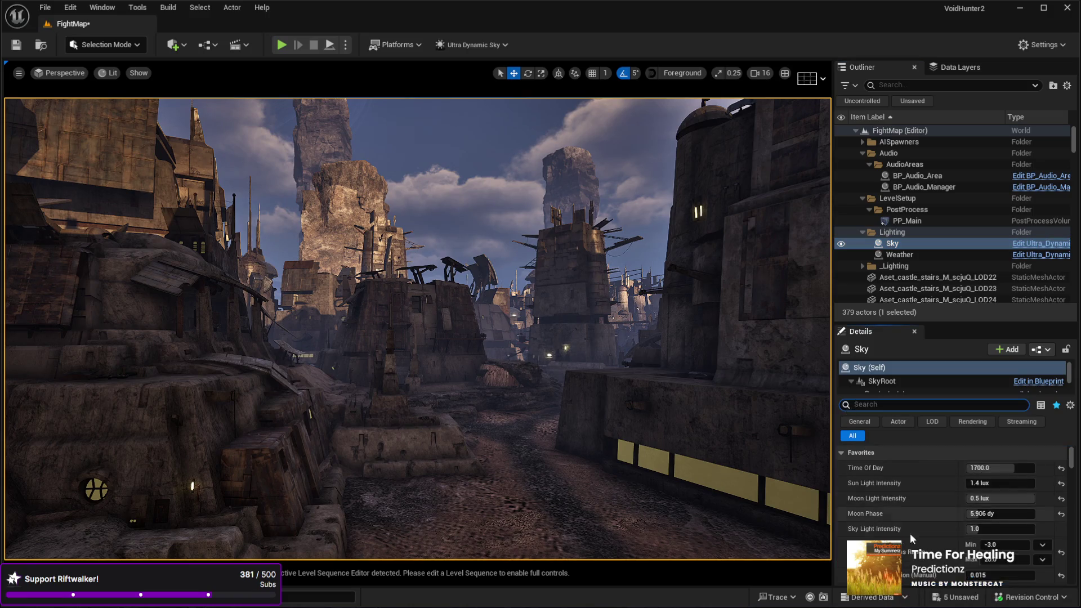
left_click_drag(1015, 468, 1067, 468)
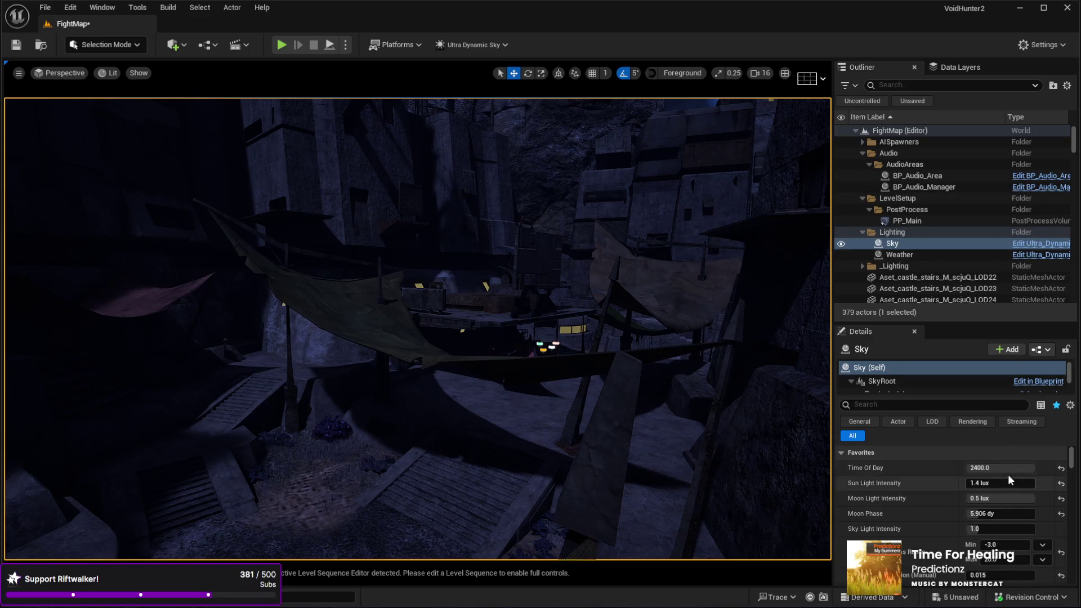
type("00")
key("Return")
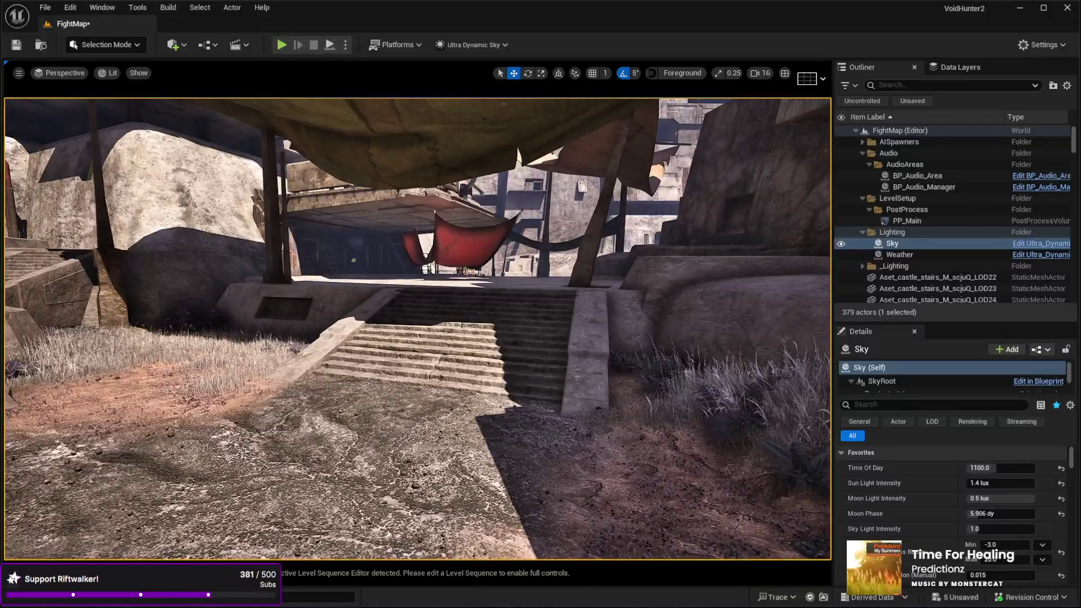
left_click(459, 479)
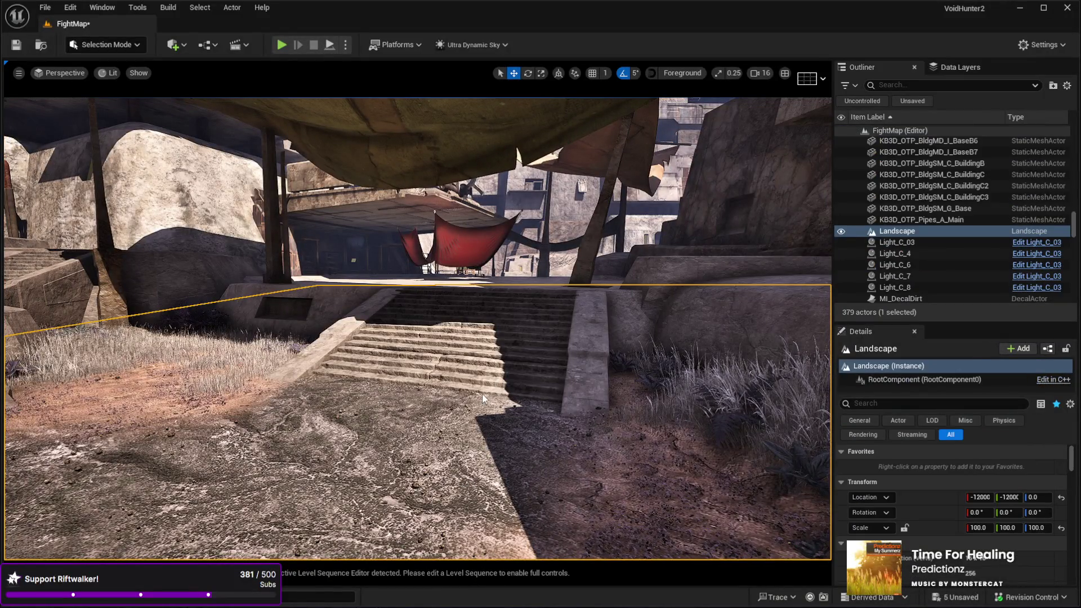
Step: Play-test the level, running the character past the awning, up the stairs and toward the crate wall
key("alt+p")
key("w")
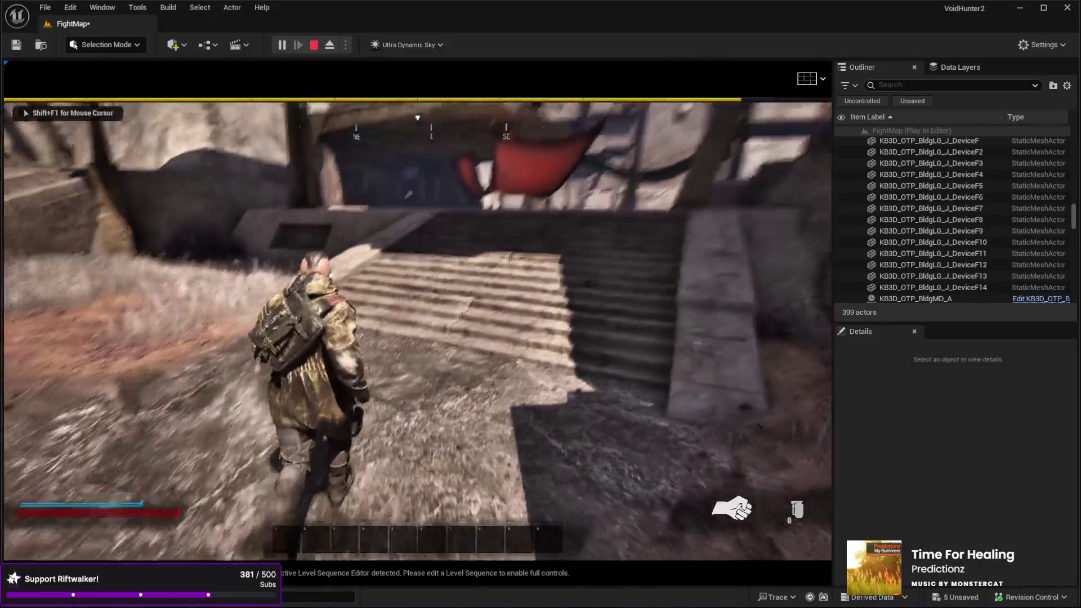
key("w")
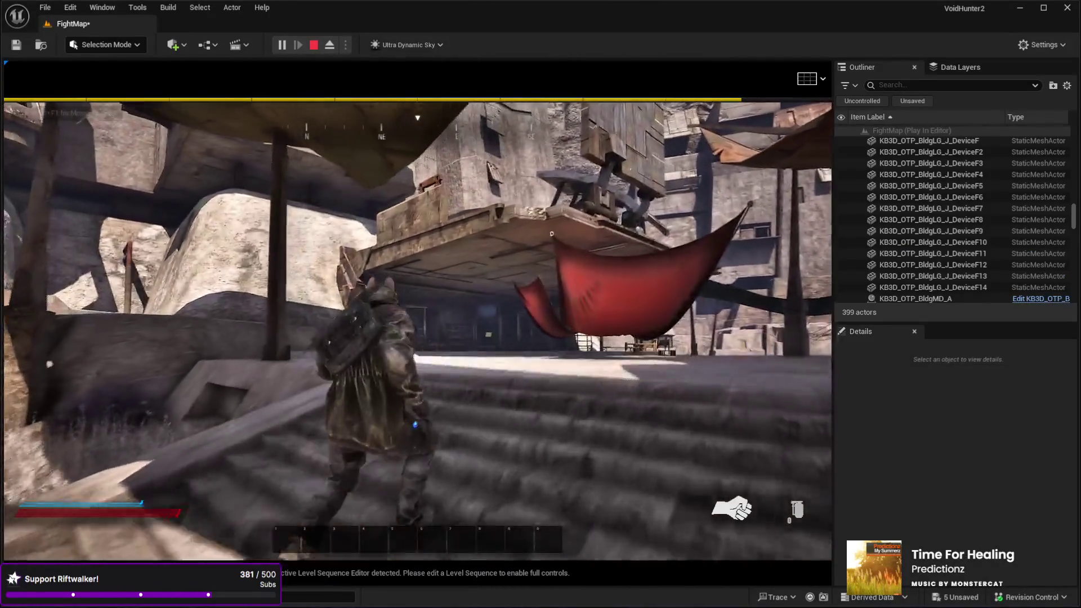
key("w")
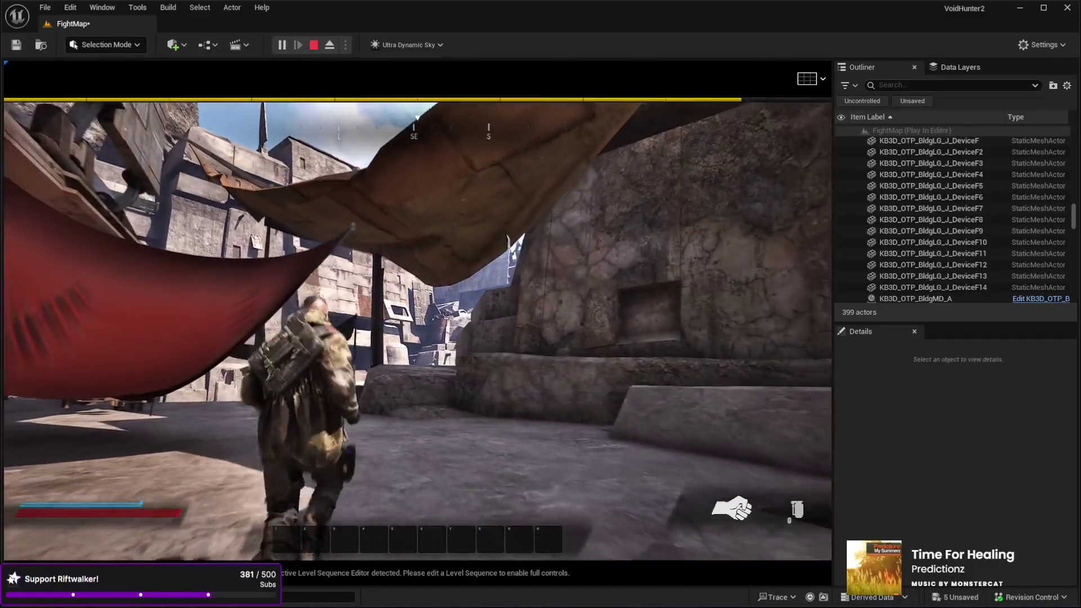
key("w")
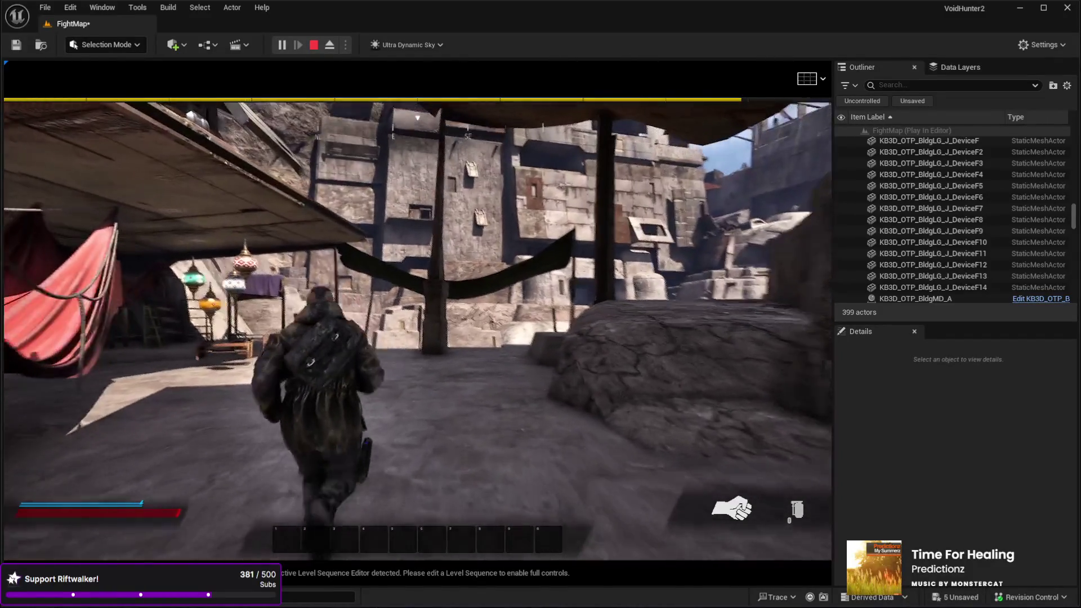
key("w")
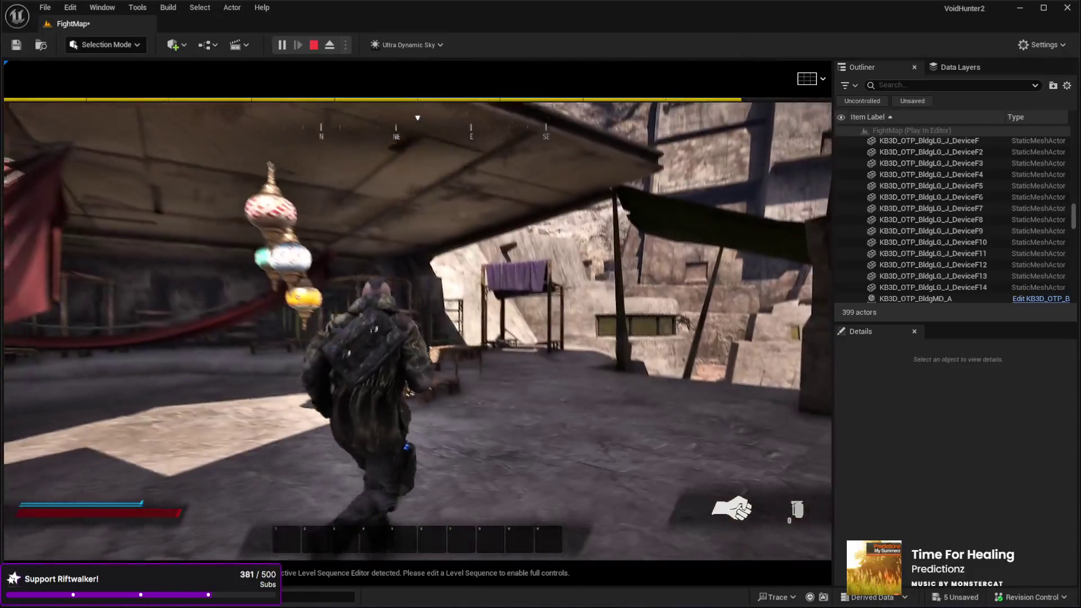
key("w")
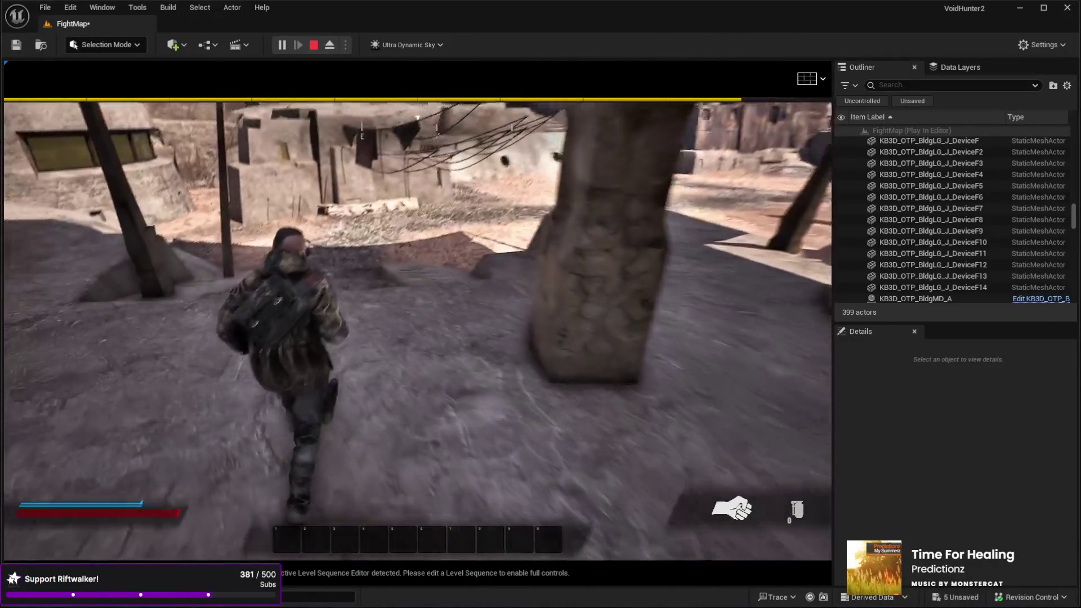
key("w")
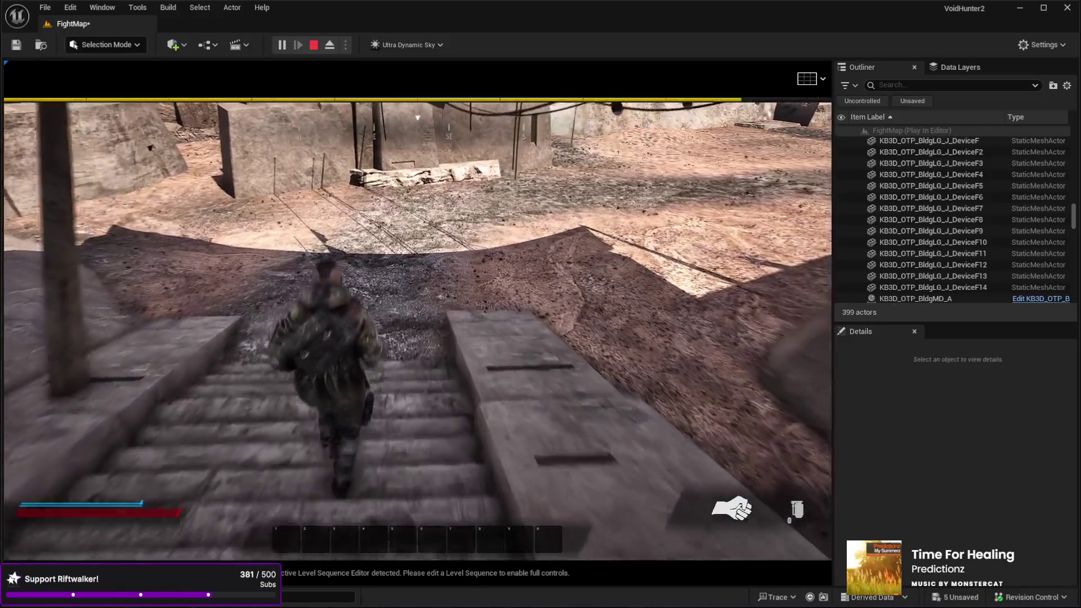
key("w")
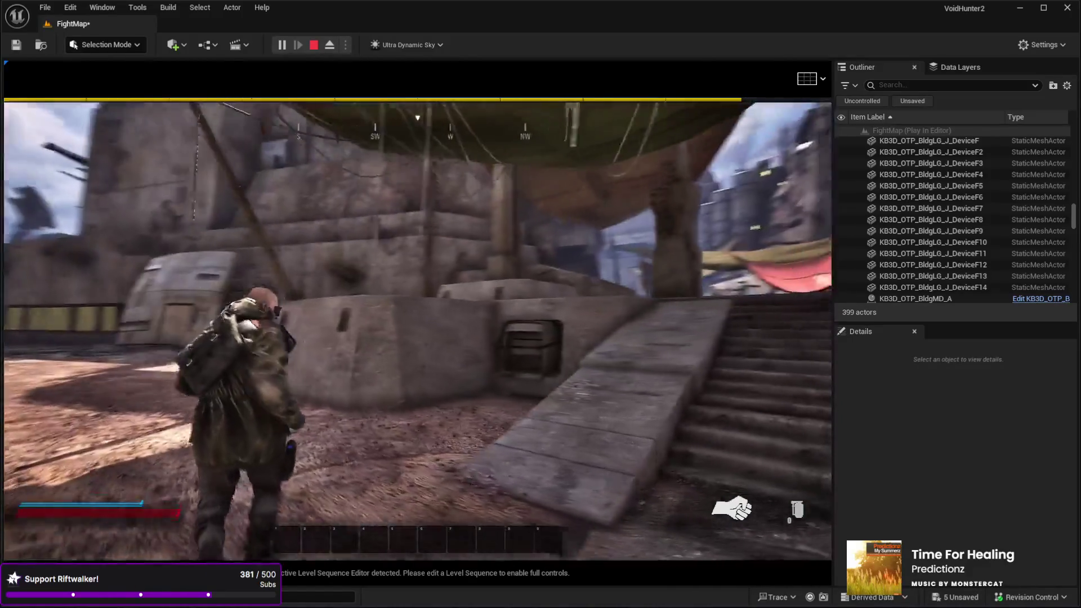
key("w")
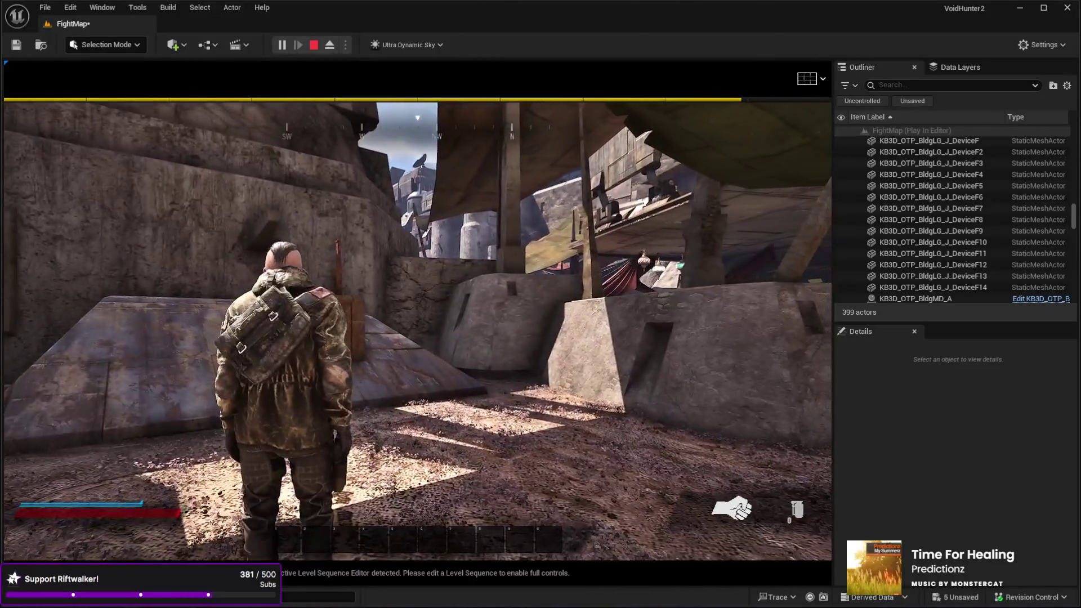
key("Escape")
left_click(661, 333)
Step: Fly down to the ground near the awning and stairs and enter Landscape Mode (Shift+2)
left_click_drag(410, 370, 383, 361)
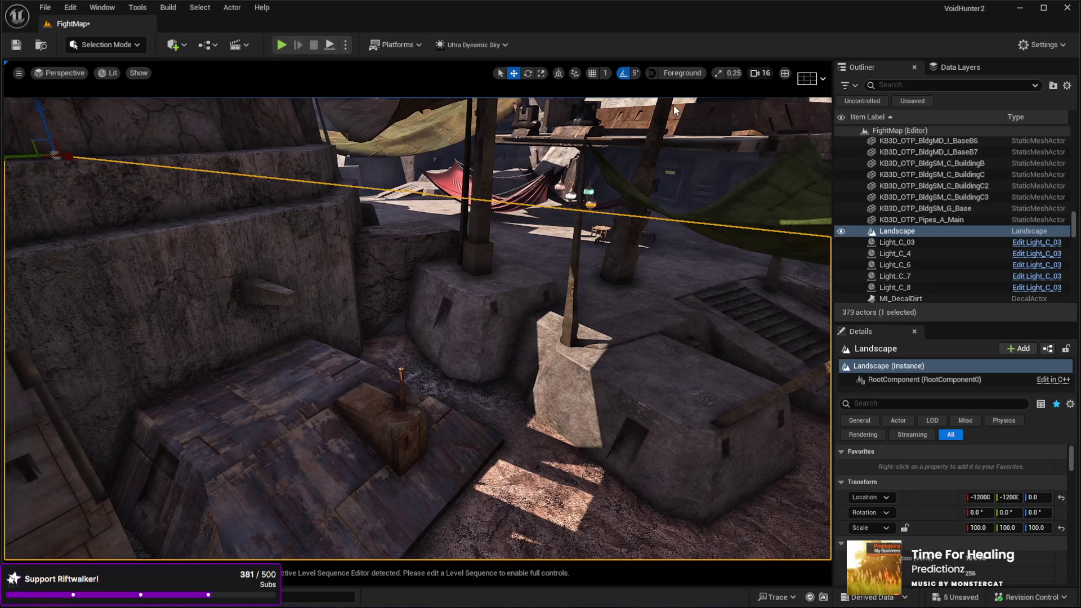
left_click_drag(673, 107, 653, 144)
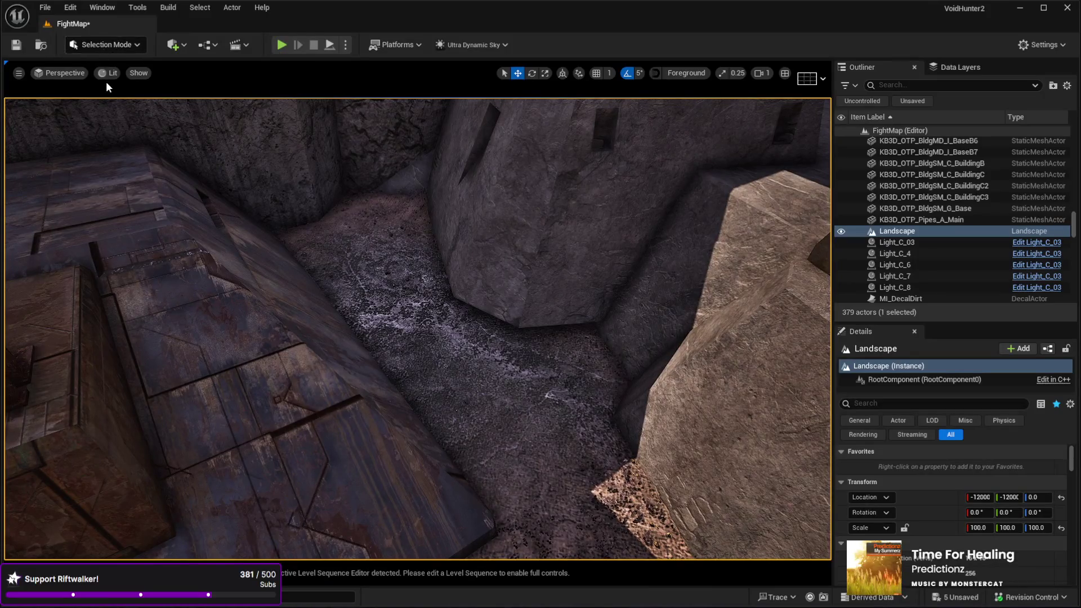
key("shift+2")
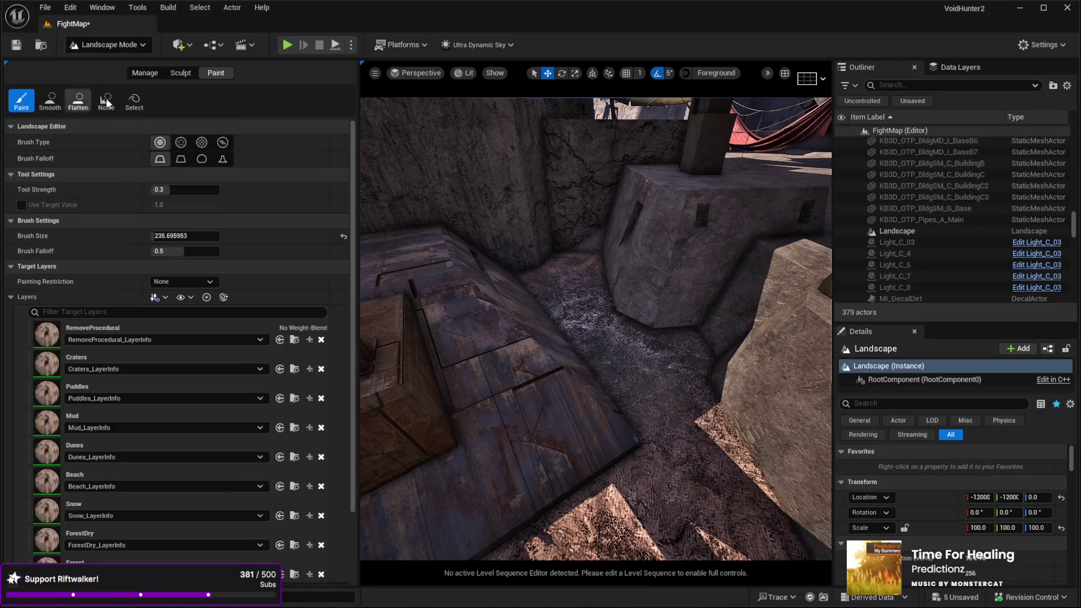
Step: Use the Sculpt brush to raise a rippled mound against the courtyard wall, then pick Smooth
left_click(180, 73)
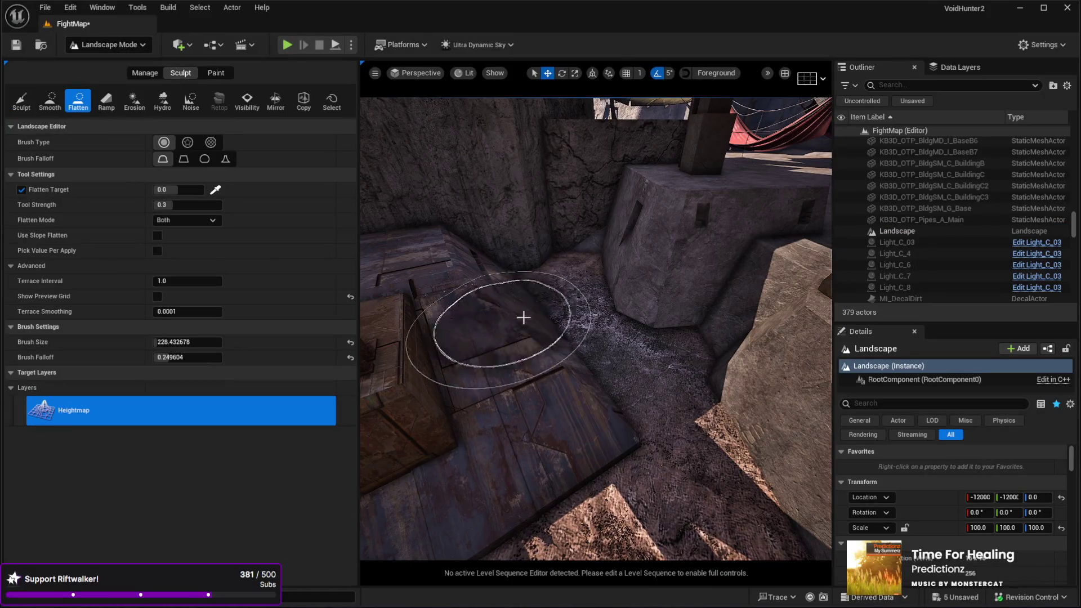
left_click(23, 101)
mouse_move(626, 279)
left_mouse_down()
mouse_move(659, 297)
mouse_move(616, 305)
left_mouse_up()
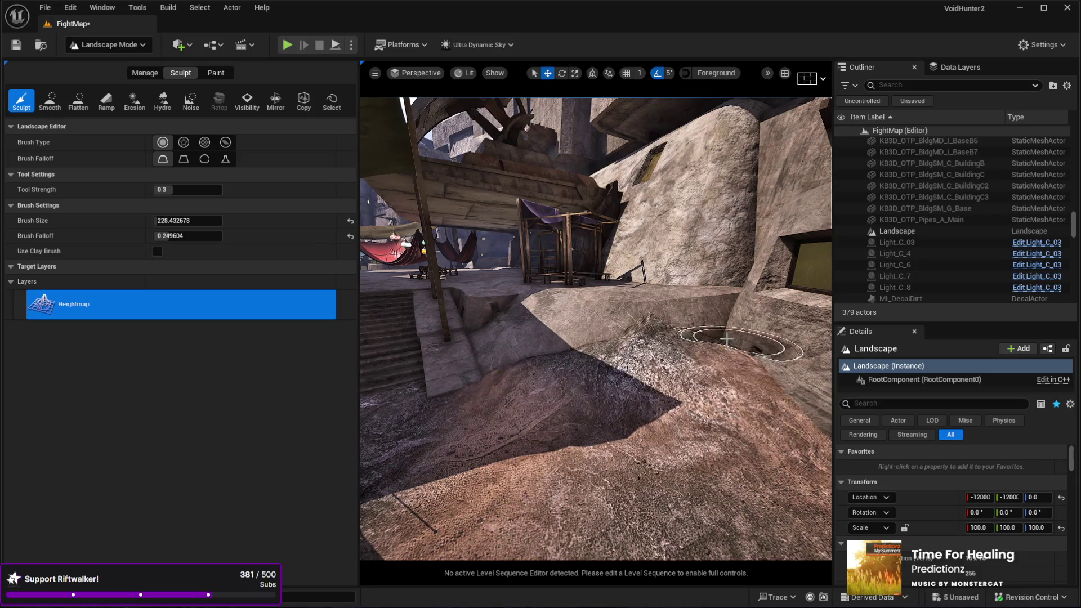
left_click(49, 101)
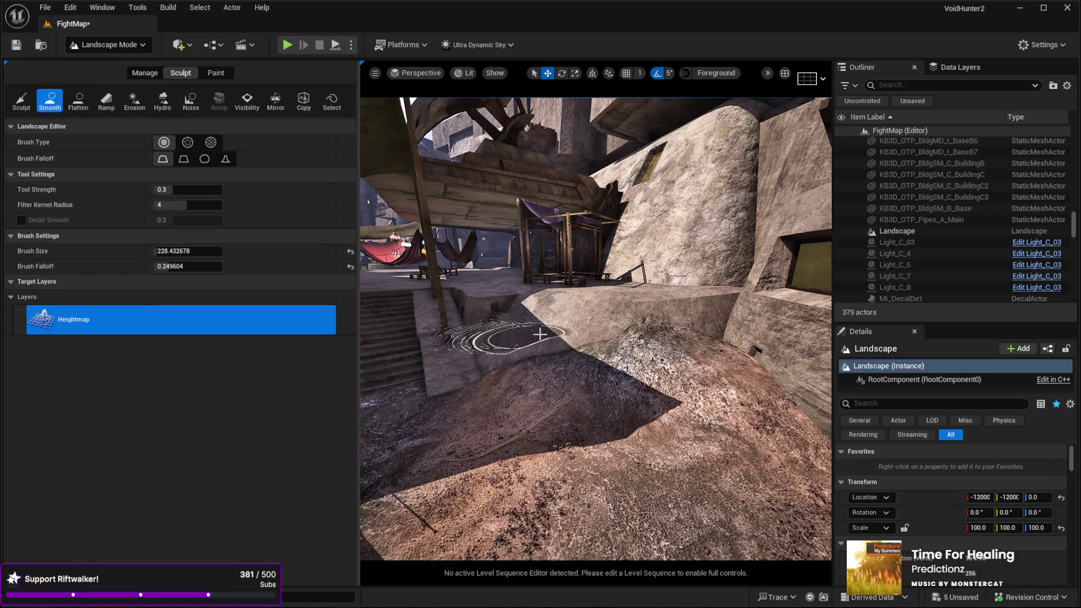